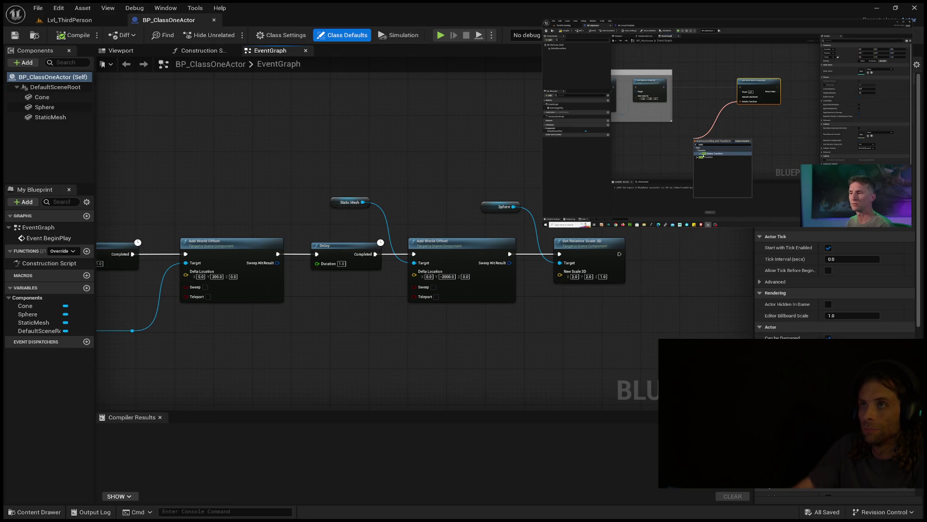
# Create a new Actor Blueprint Class in the VisualScripting folder, starting its name as 'BP_H'
pyautogui.moveTo(762, 102)
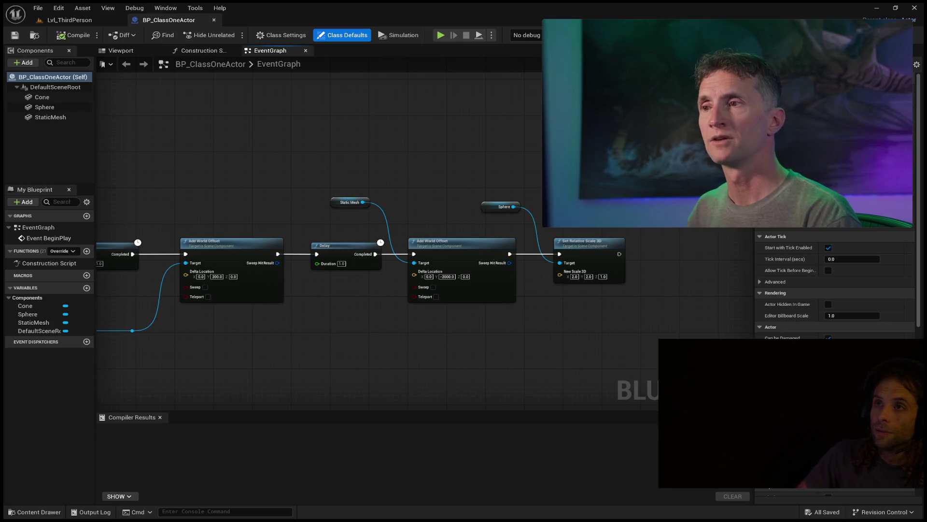
pyautogui.moveTo(735, 182)
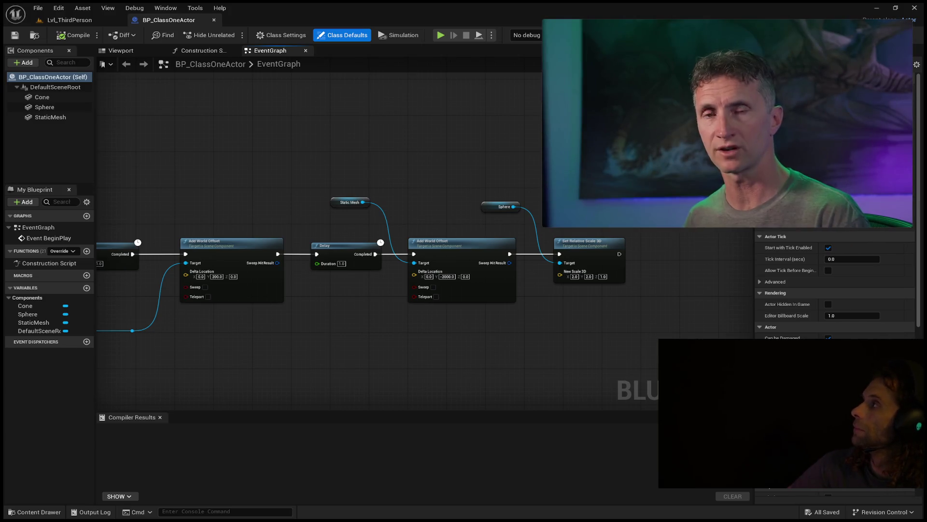
pyautogui.moveTo(753, 126)
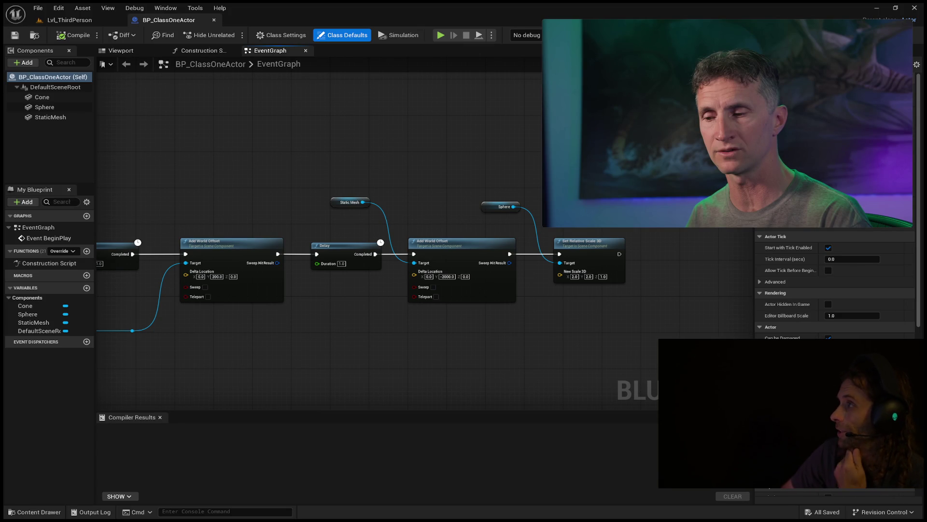
pyautogui.moveTo(627, 34)
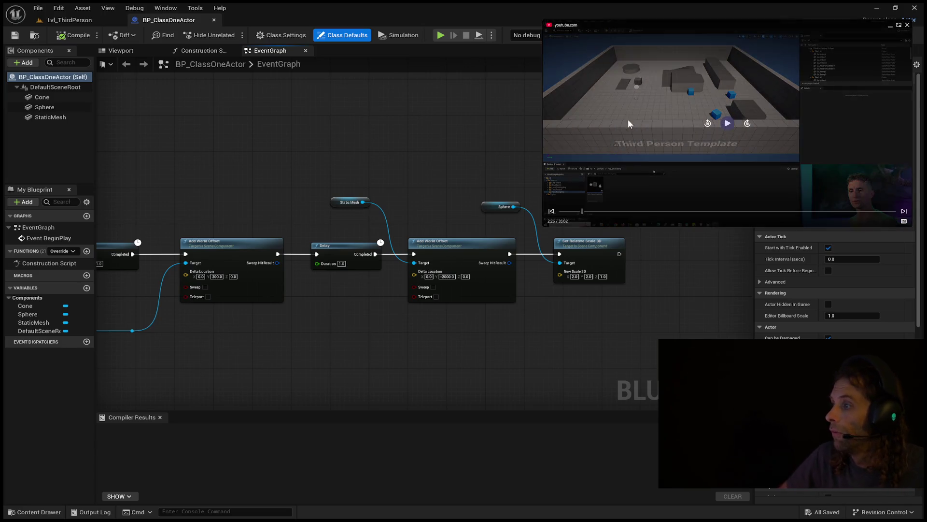
pyautogui.click(621, 121)
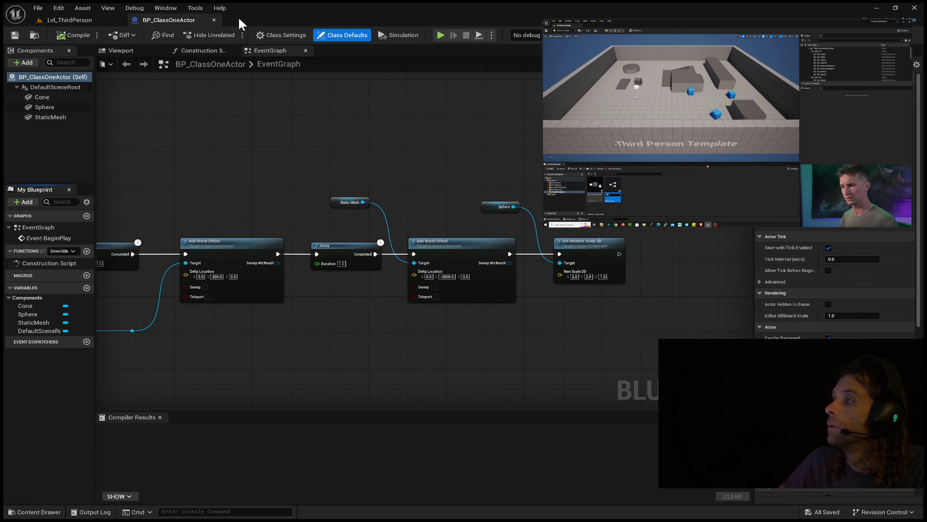
pyautogui.click(33, 511)
pyautogui.write('BP_H')
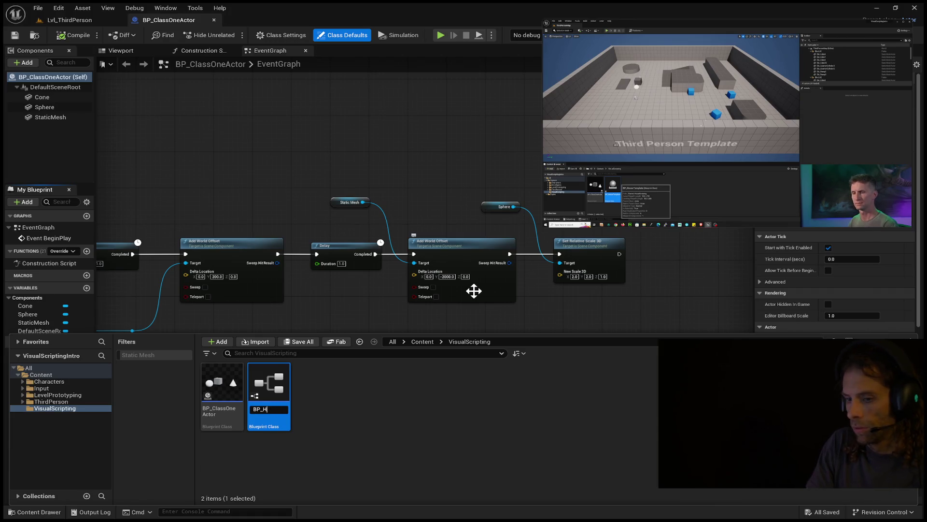
# Finish naming the blueprint BP_HouseTemplate, then go back to the Lvl_ThirdPerson level tab
pyautogui.write('ouseTem')
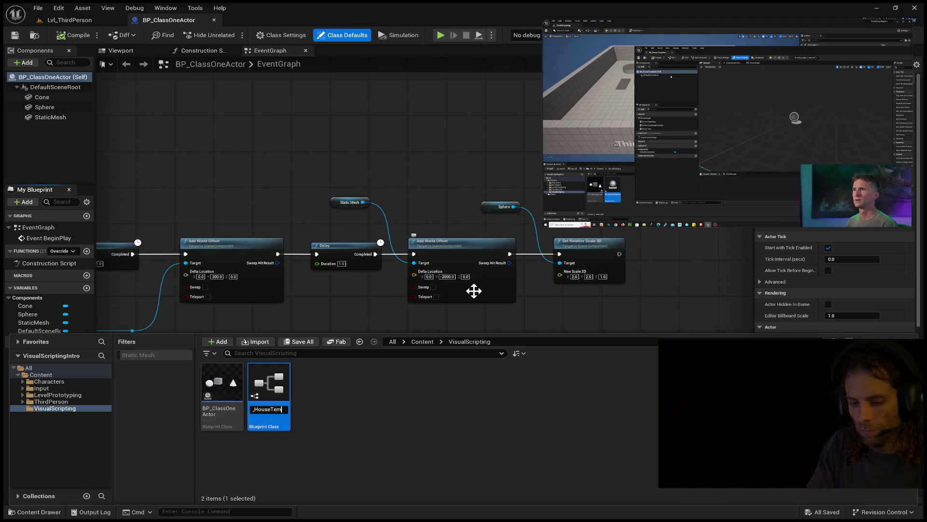
pyautogui.press('Return')
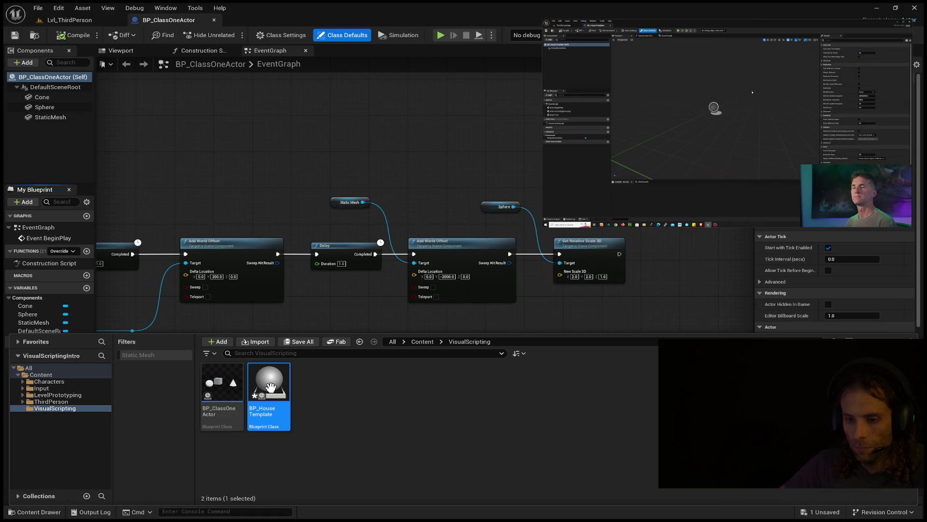
pyautogui.moveTo(760, 89)
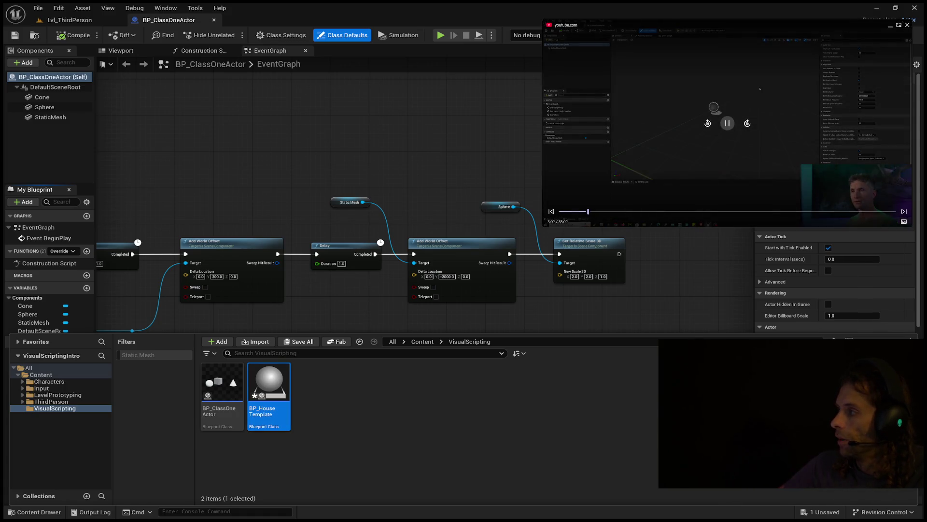
pyautogui.click(708, 125)
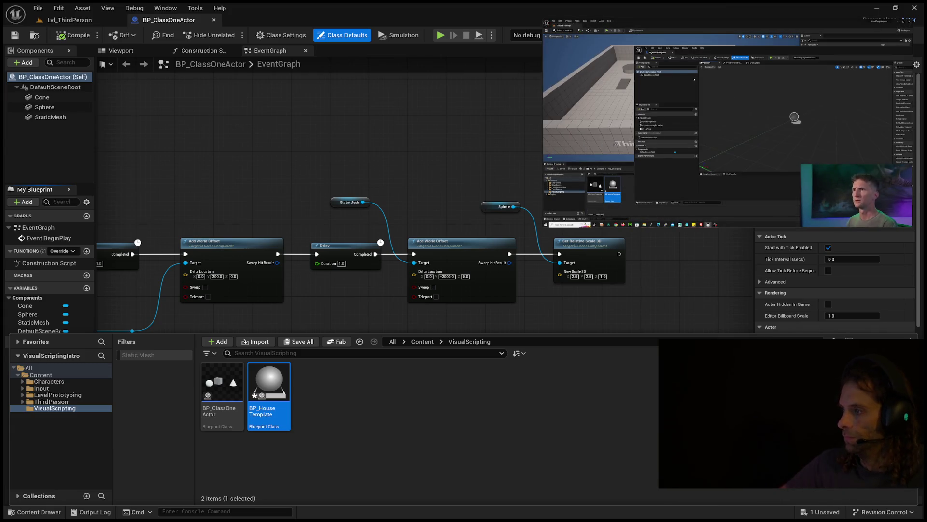
pyautogui.click(70, 20)
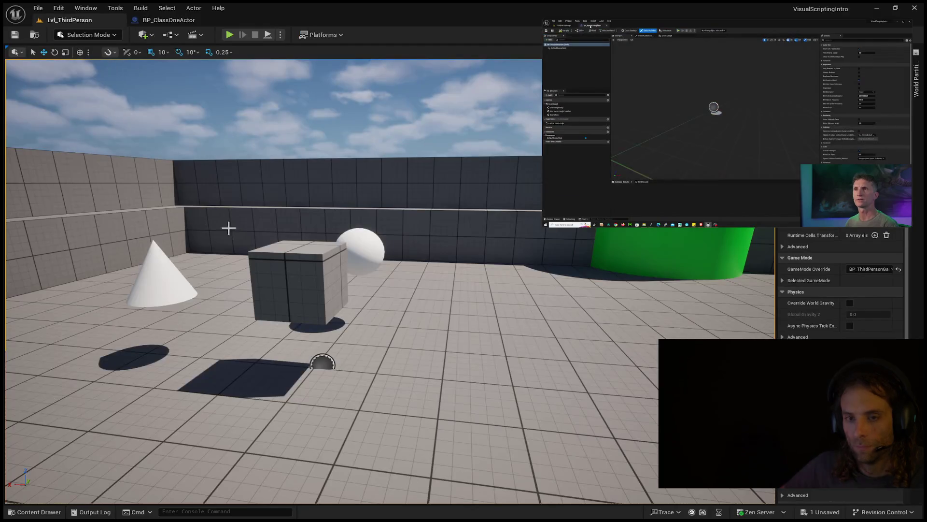
# Drag a blueprint actor onto the level floor, then undo that placement
pyautogui.click(49, 507)
pyautogui.moveTo(265, 410)
pyautogui.mouseDown()
pyautogui.moveTo(362, 310)
pyautogui.moveTo(401, 323)
pyautogui.mouseUp()
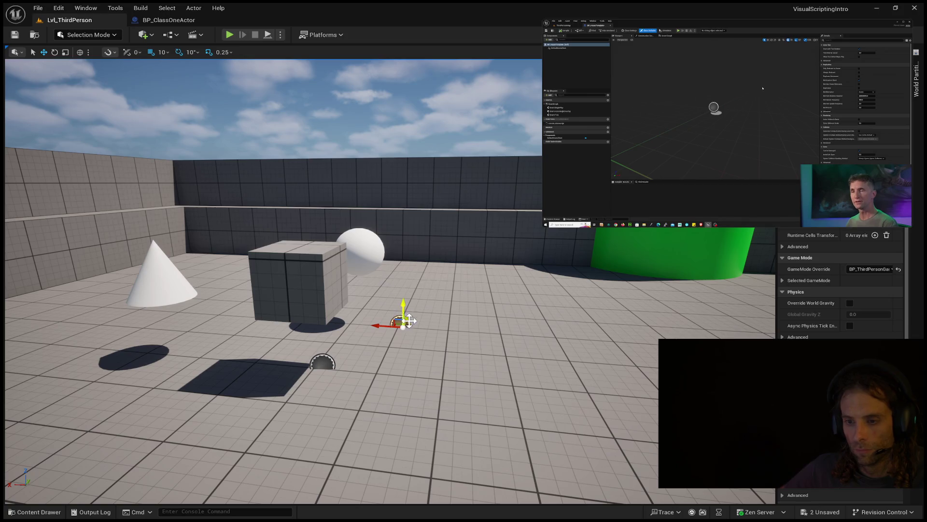
pyautogui.click(49, 512)
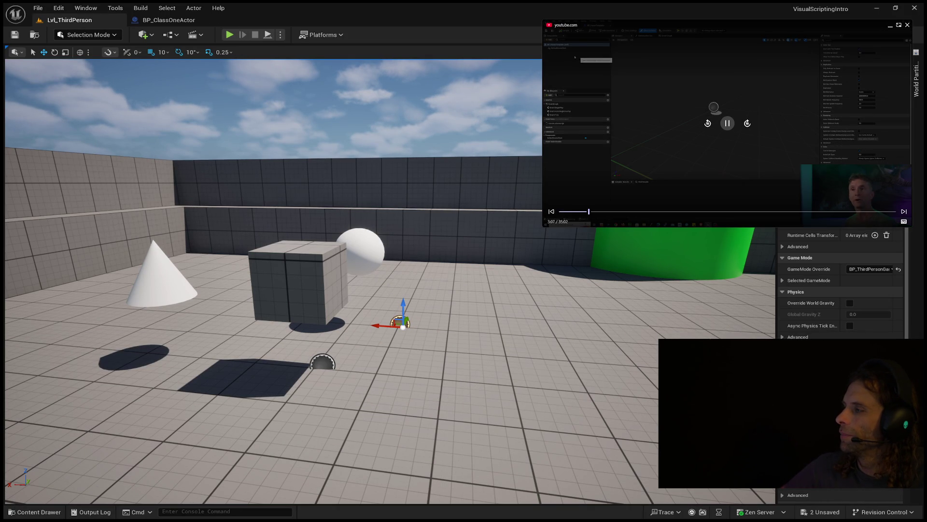
pyautogui.click(708, 126)
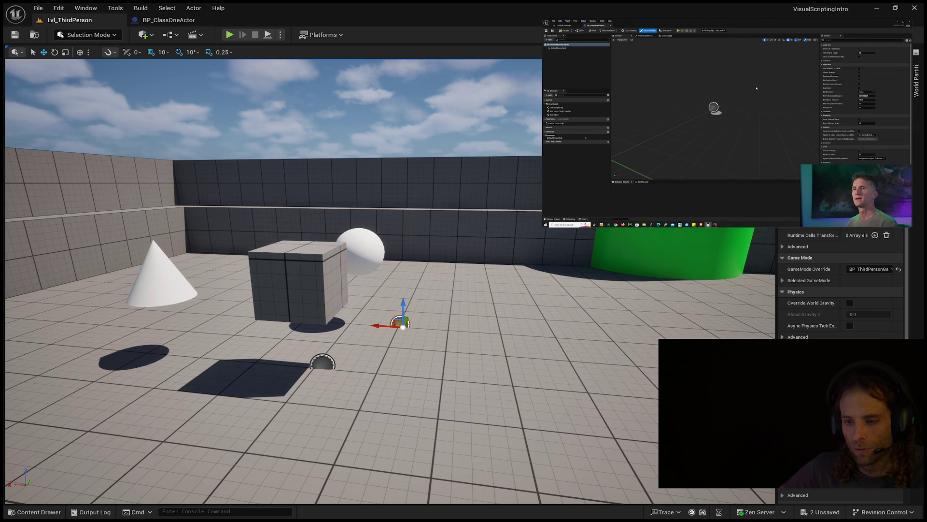
pyautogui.hotkey('ctrl', 'z')
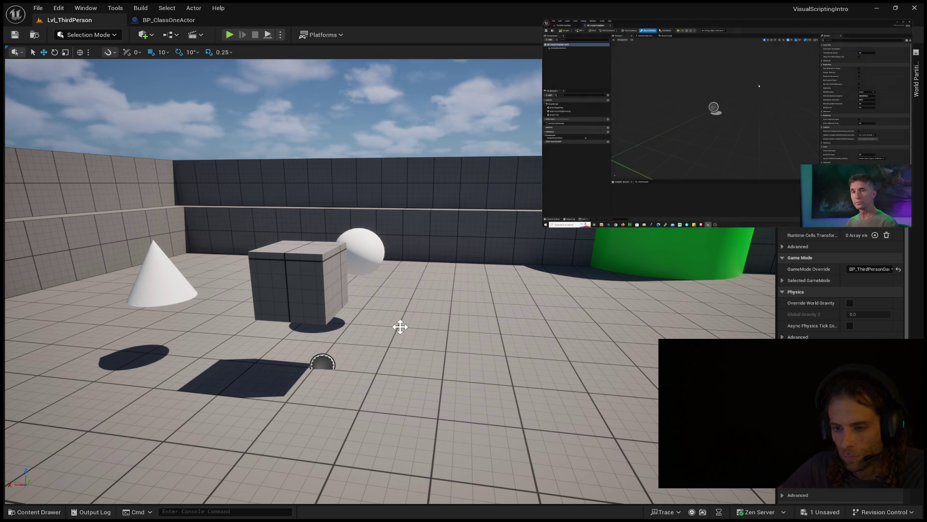
# Place BP_HouseTemplate on the floor near the level centre and bring up its blueprint
pyautogui.click(34, 511)
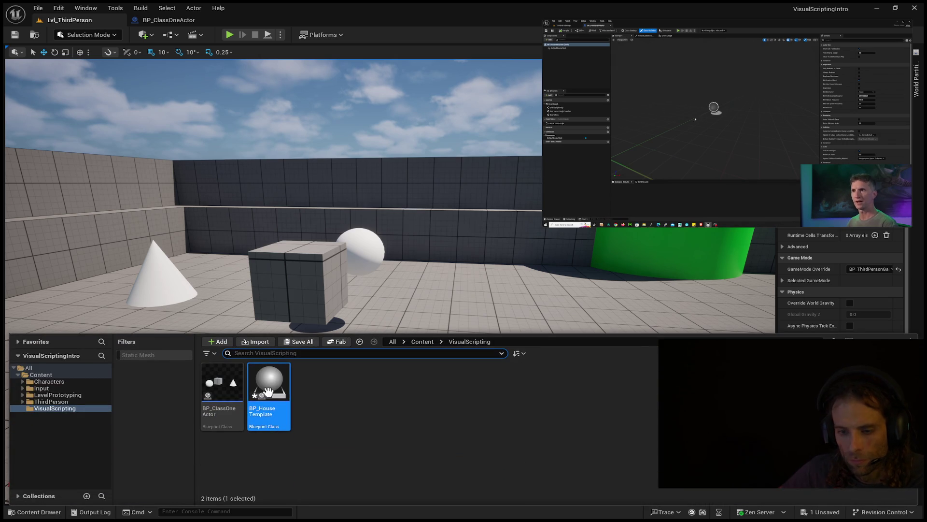
pyautogui.moveTo(269, 389); pyautogui.dragTo(454, 306)
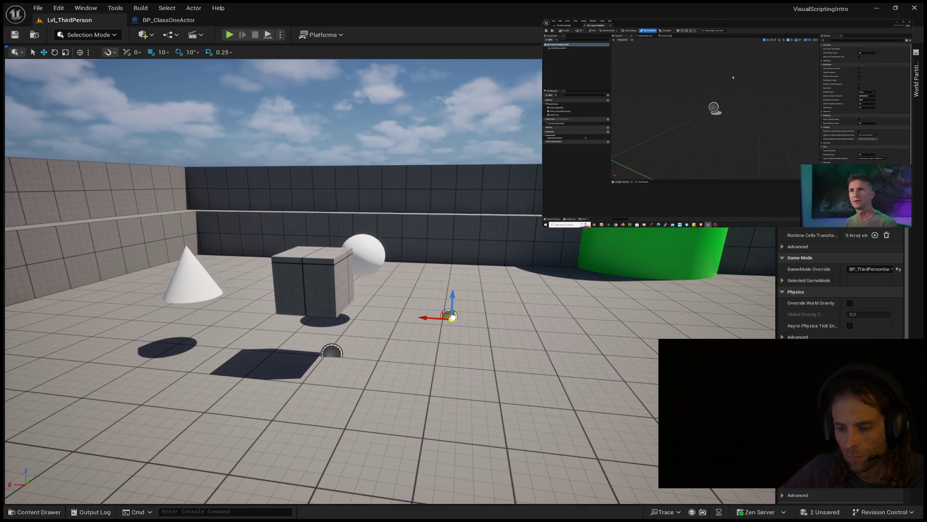
pyautogui.click(160, 21)
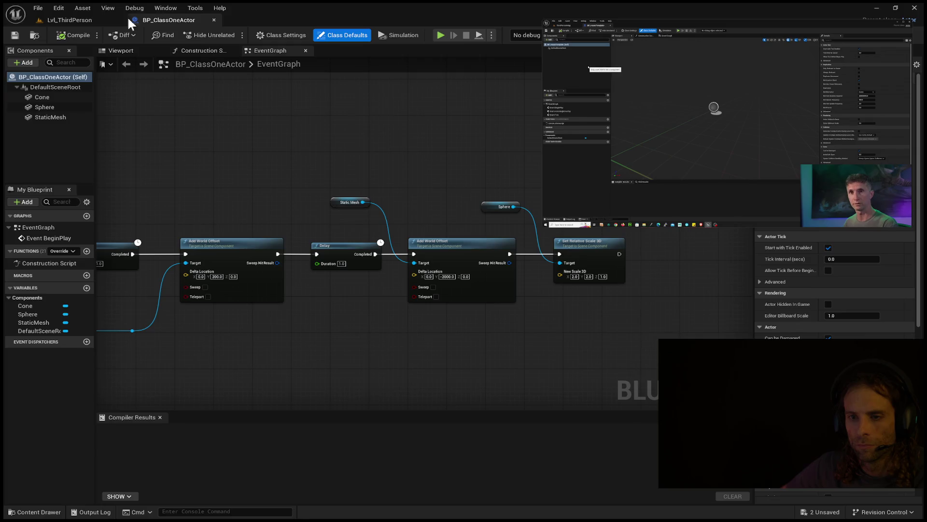
pyautogui.click(123, 20)
pyautogui.moveTo(709, 128)
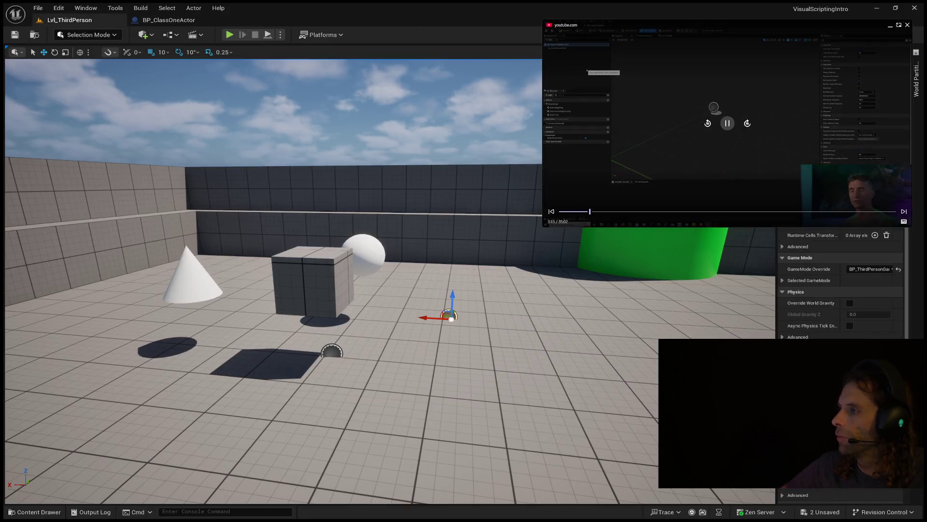
pyautogui.click(708, 125)
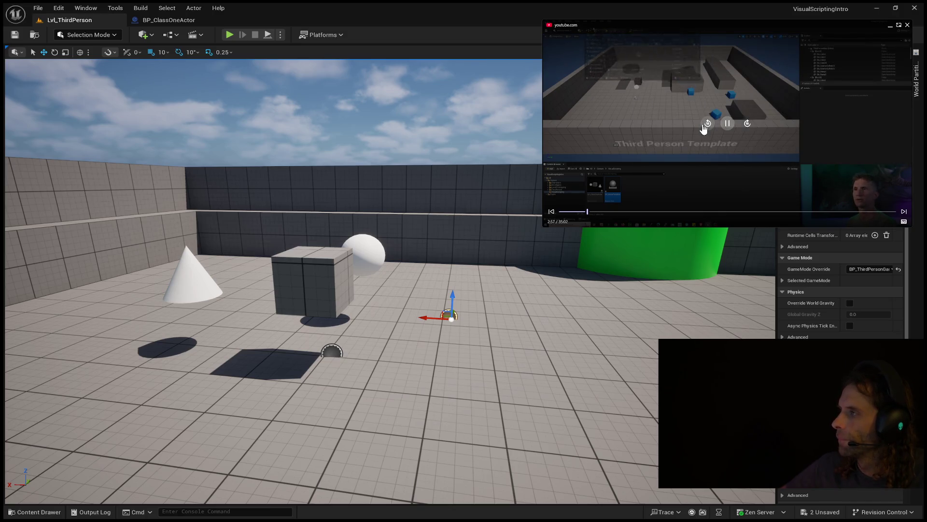
pyautogui.click(727, 124)
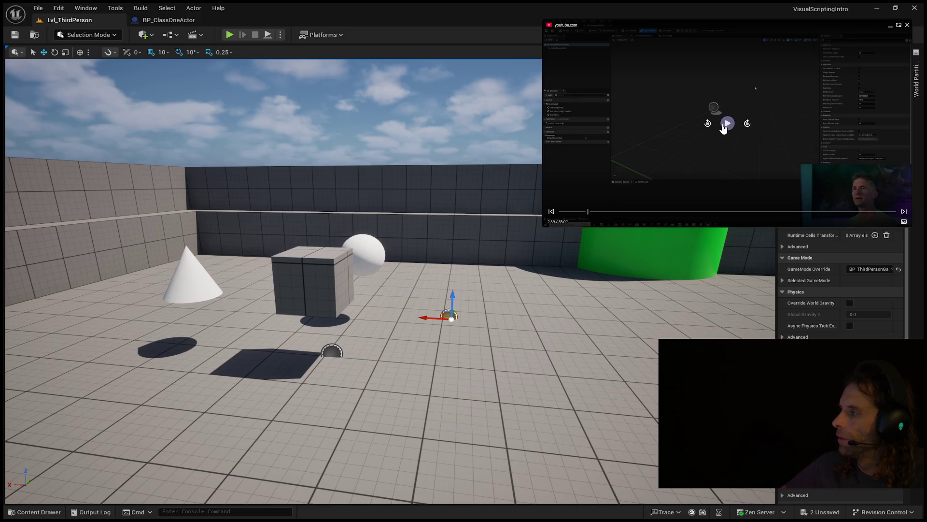
pyautogui.click(616, 122)
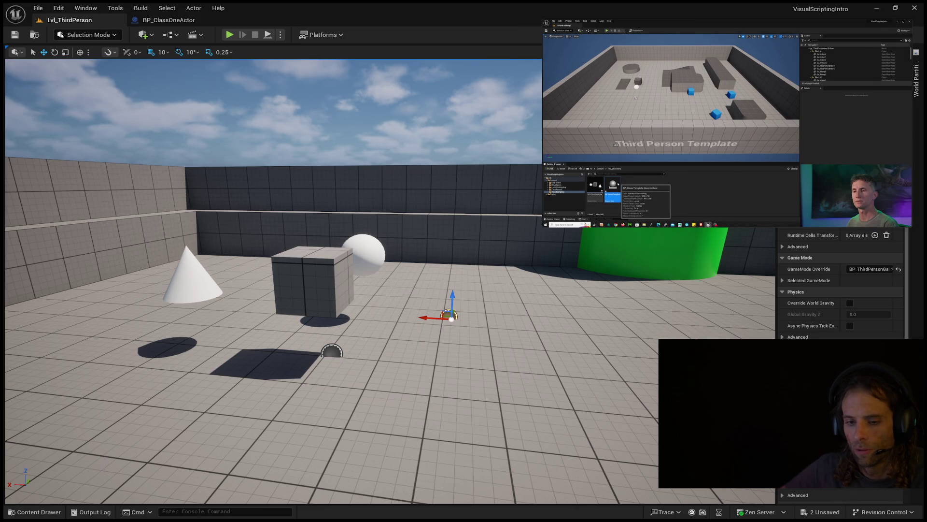
pyautogui.click(35, 512)
pyautogui.hotkey('ctrl', 'space')
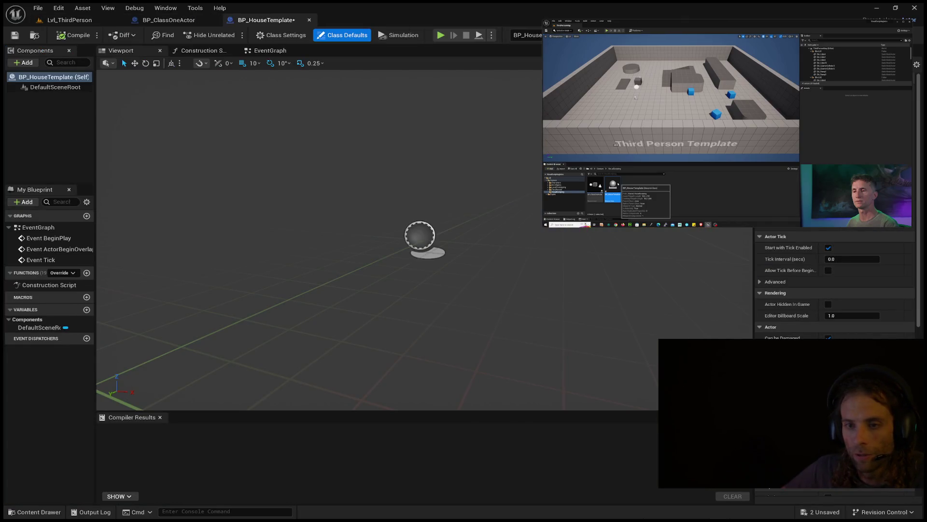
# Move the BP_HouseTemplate tab ahead, close BP_ClassOneActor, and select DefaultSceneRoot
pyautogui.moveTo(726, 129)
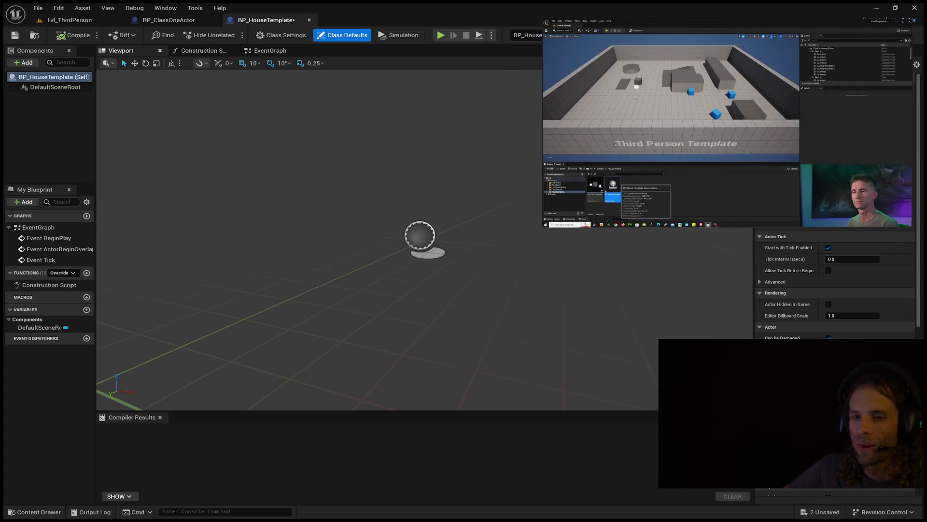
pyautogui.click(157, 19)
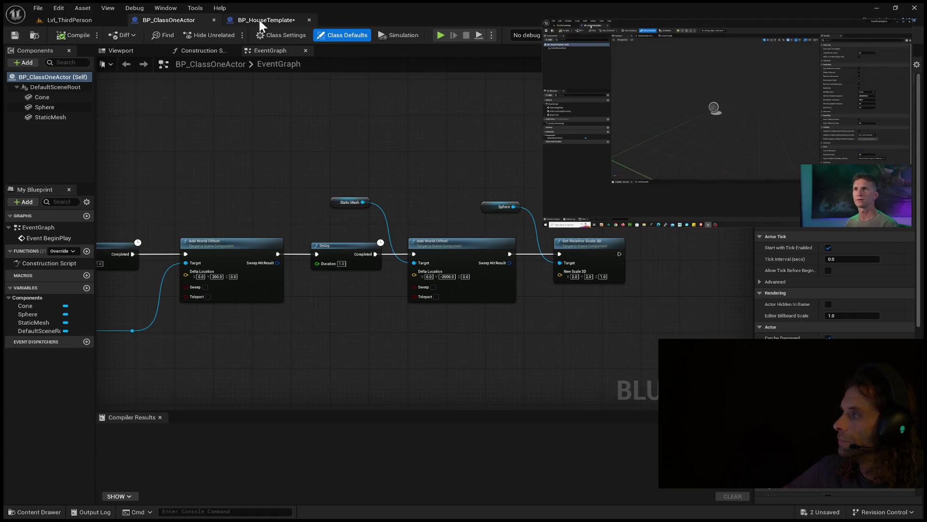
pyautogui.moveTo(260, 21)
pyautogui.mouseDown()
pyautogui.moveTo(117, 16)
pyautogui.moveTo(142, 12)
pyautogui.mouseUp()
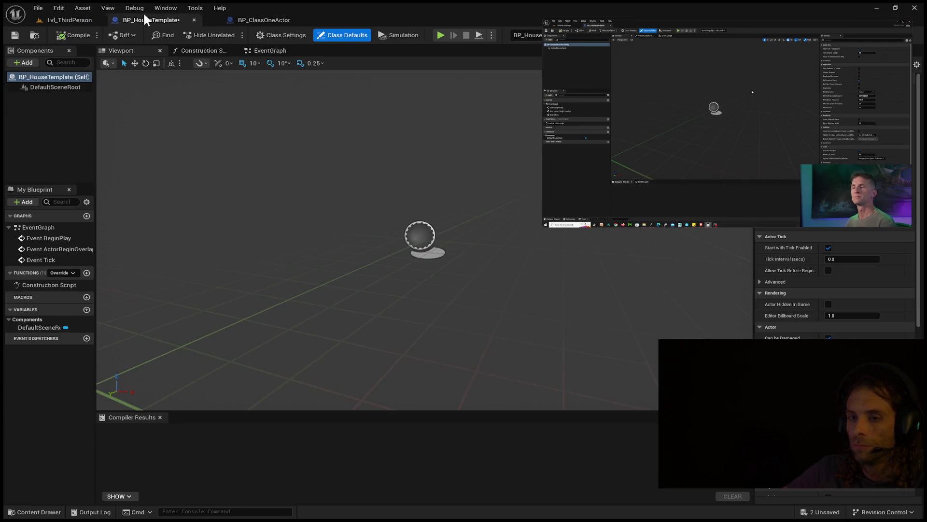
pyautogui.click(309, 20)
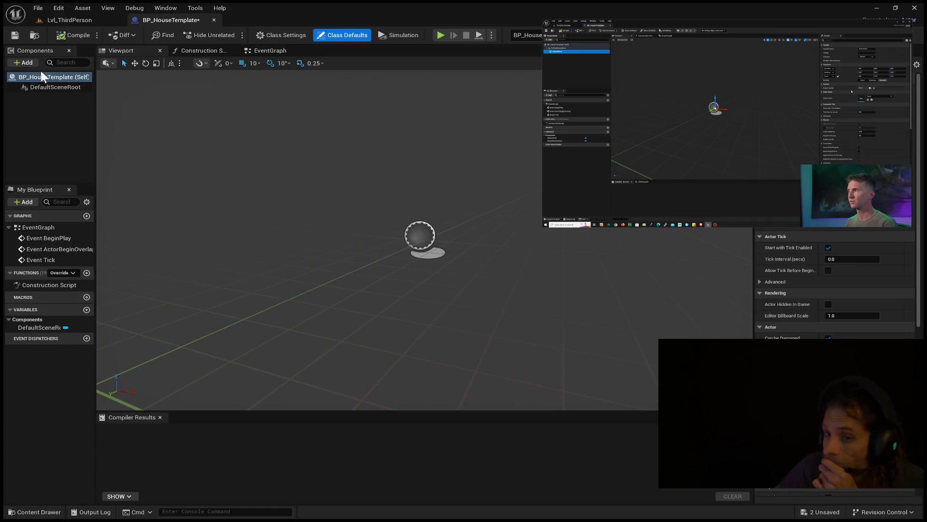
pyautogui.click(37, 87)
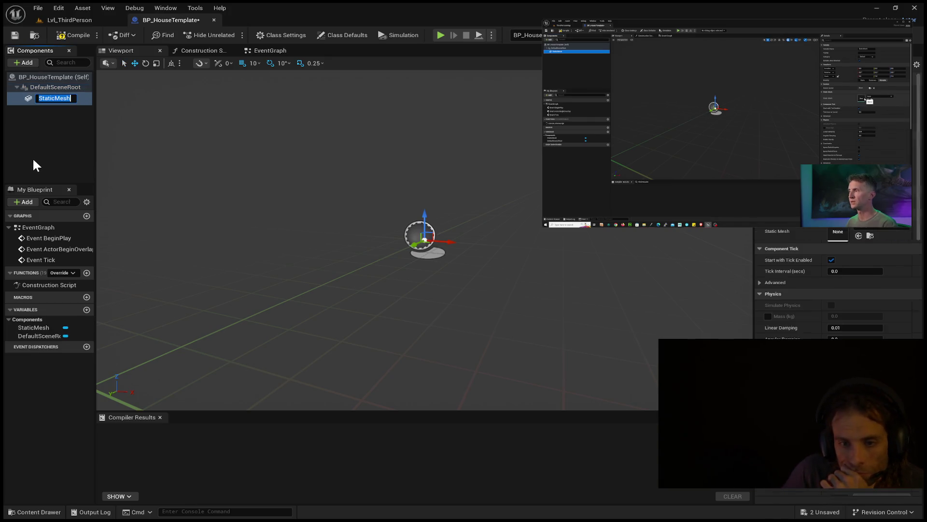
# Name and select the StaticMesh component, widening the panels to inspect its cube mesh
pyautogui.click(57, 130)
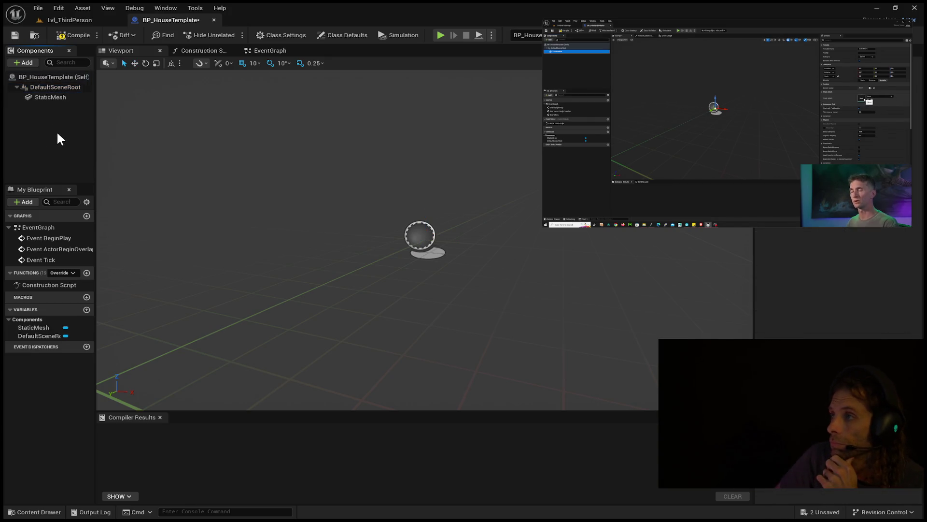
pyautogui.click(44, 96)
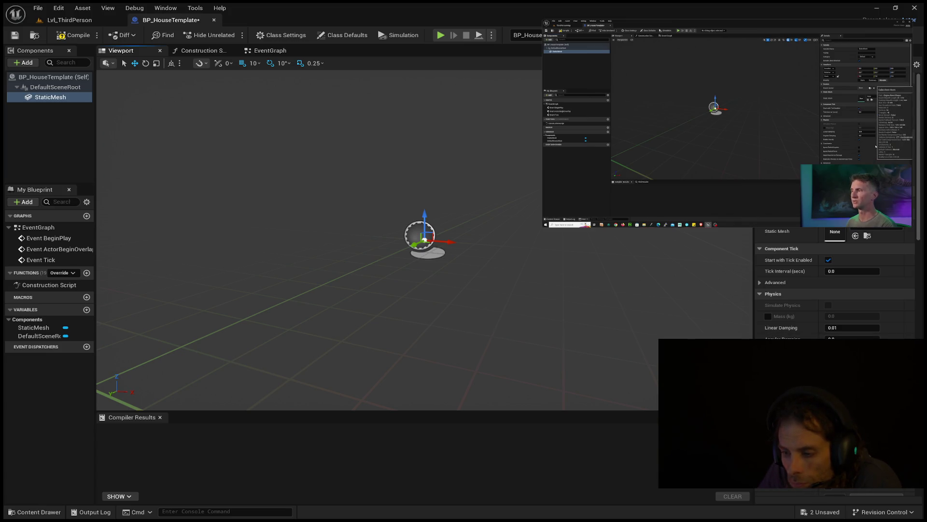
pyautogui.moveTo(753, 337); pyautogui.dragTo(556, 321)
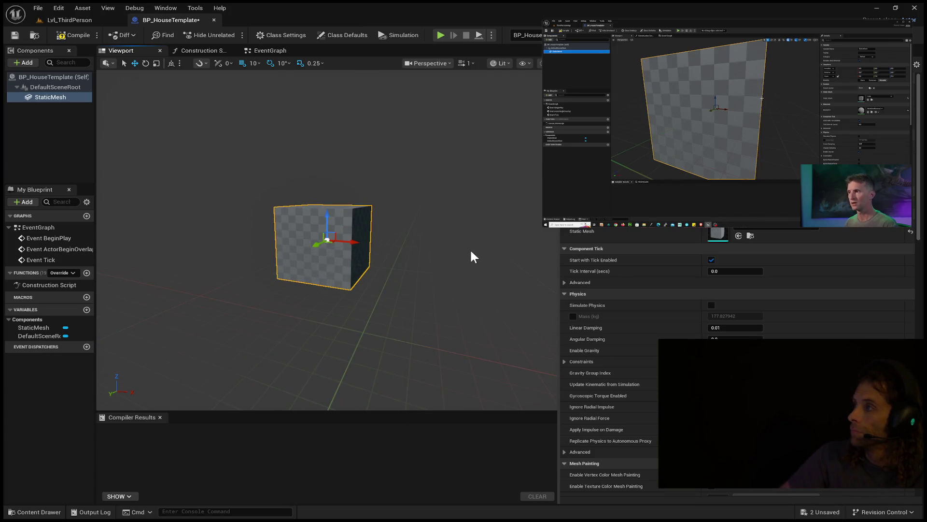
pyautogui.moveTo(471, 248); pyautogui.dragTo(471, 248)
pyautogui.moveTo(558, 271)
pyautogui.mouseDown()
pyautogui.moveTo(807, 265)
pyautogui.moveTo(717, 267)
pyautogui.mouseUp()
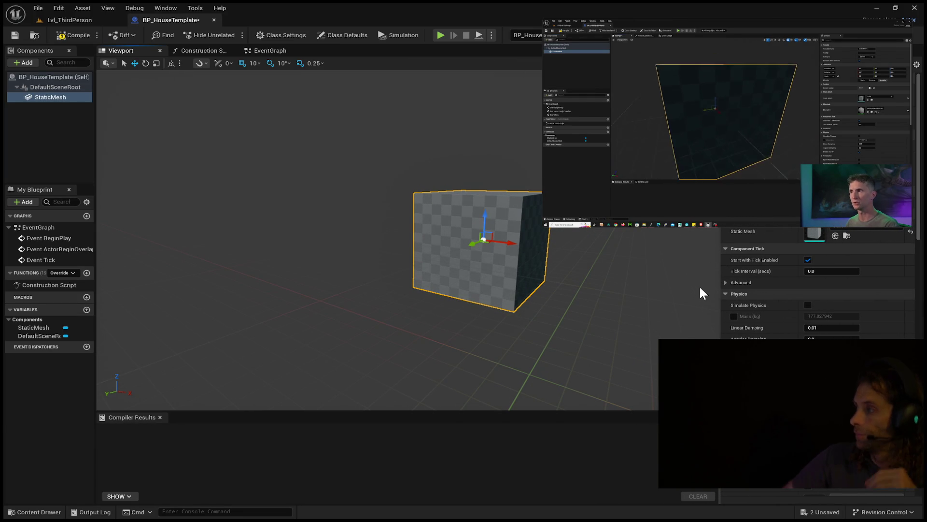
pyautogui.moveTo(700, 284); pyautogui.dragTo(699, 285)
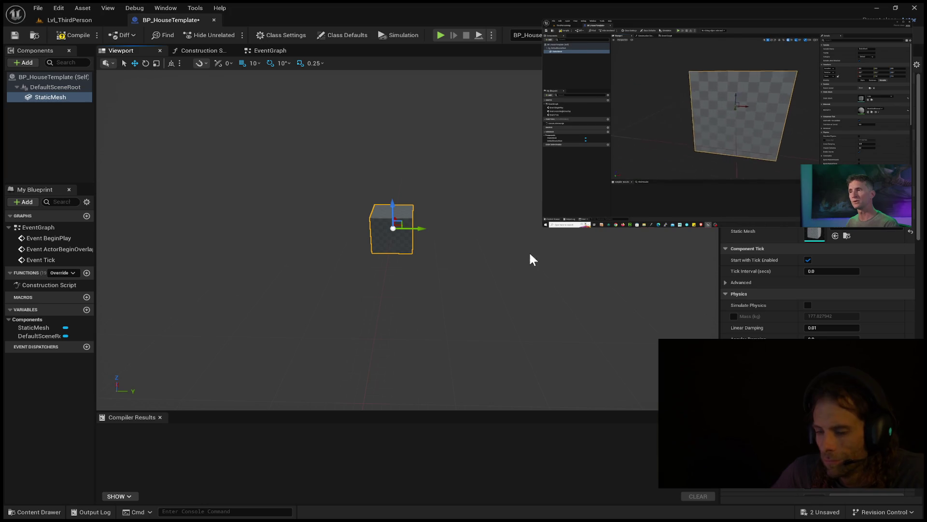
pyautogui.moveTo(549, 247); pyautogui.dragTo(549, 246)
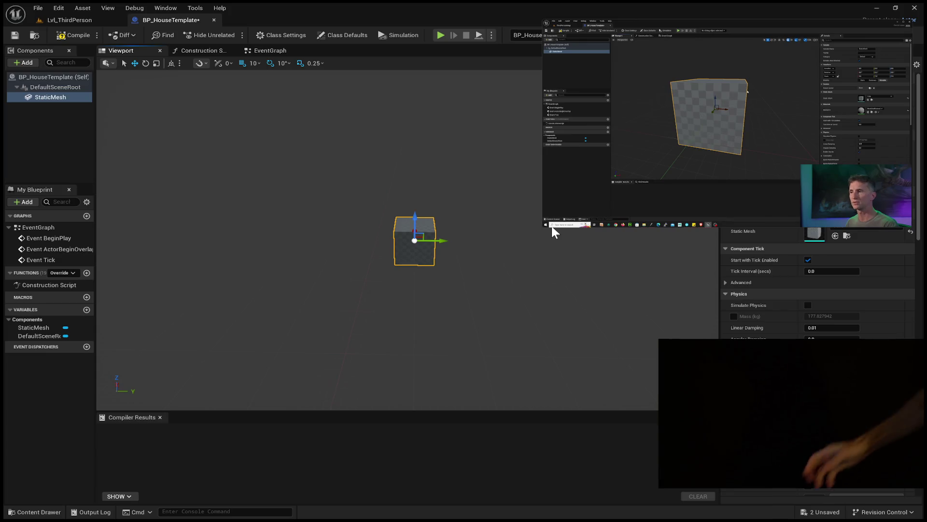
# Orbit around the cube, then move it and undo so it sits back at the origin
pyautogui.moveTo(481, 186)
pyautogui.mouseDown()
pyautogui.moveTo(454, 203)
pyautogui.moveTo(479, 212)
pyautogui.moveTo(483, 203)
pyautogui.moveTo(454, 207)
pyautogui.moveTo(480, 218)
pyautogui.mouseUp()
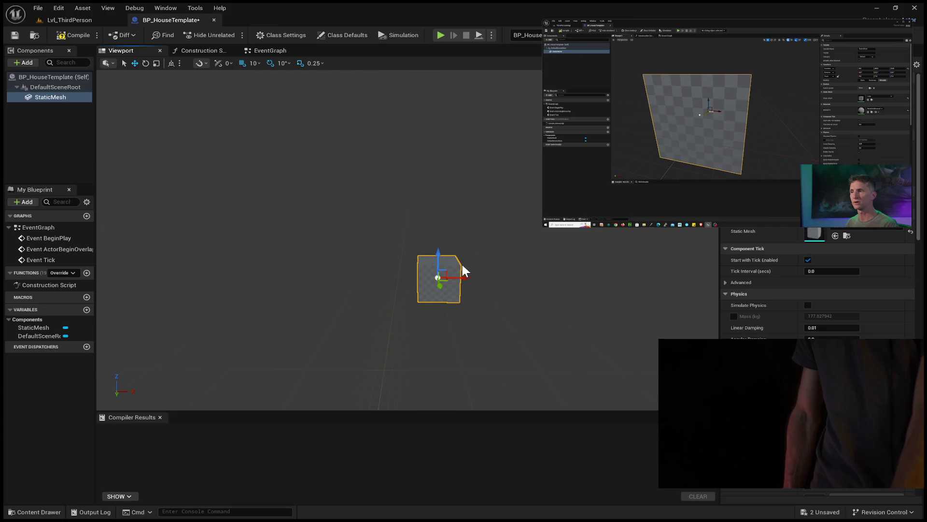
pyautogui.moveTo(467, 239)
pyautogui.mouseDown()
pyautogui.moveTo(437, 234)
pyautogui.moveTo(491, 223)
pyautogui.mouseUp()
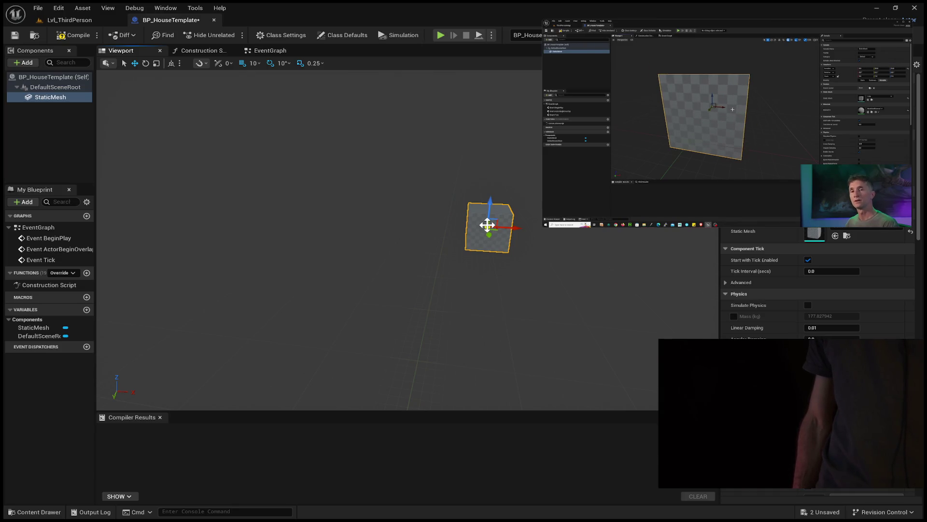
pyautogui.moveTo(487, 225)
pyautogui.mouseDown()
pyautogui.moveTo(505, 242)
pyautogui.moveTo(542, 230)
pyautogui.moveTo(486, 237)
pyautogui.moveTo(474, 218)
pyautogui.moveTo(519, 202)
pyautogui.mouseUp()
pyautogui.hotkey('ctrl', 'z')
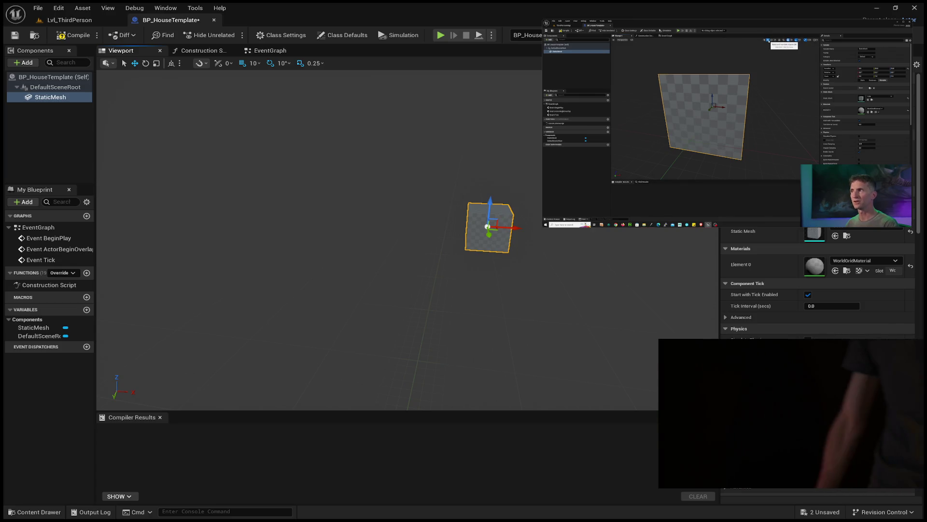
pyautogui.moveTo(487, 227); pyautogui.dragTo(481, 226)
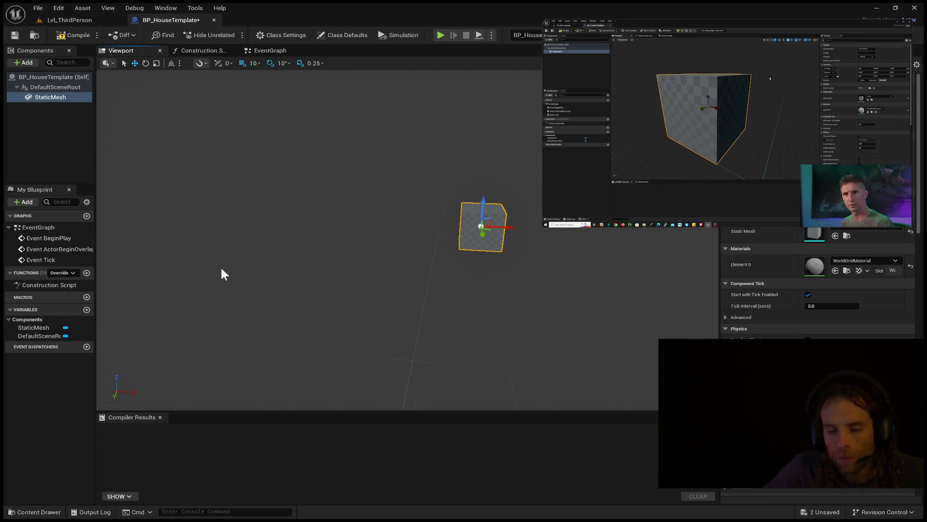
pyautogui.moveTo(567, 259); pyautogui.dragTo(493, 300)
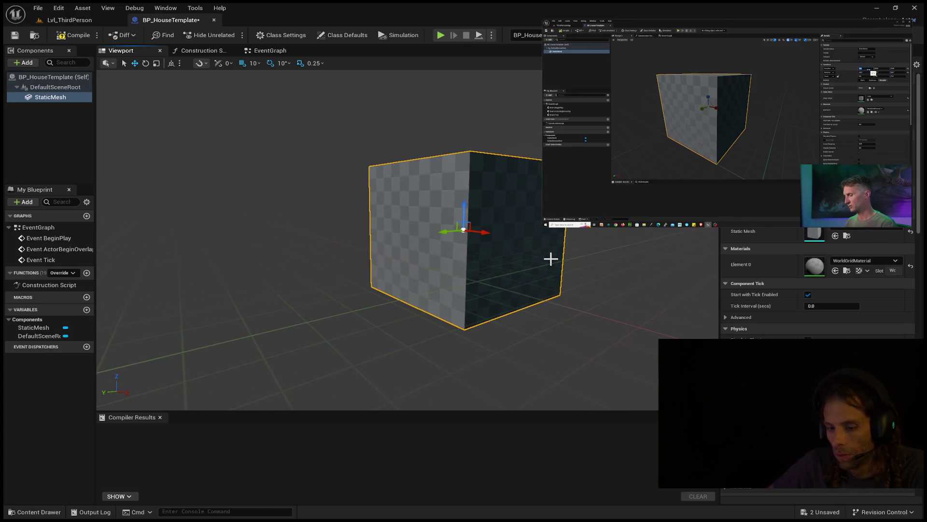
# Scale the cube down on Z into a wide, thin floor slab and frame it
pyautogui.scroll(3, 563, 256)
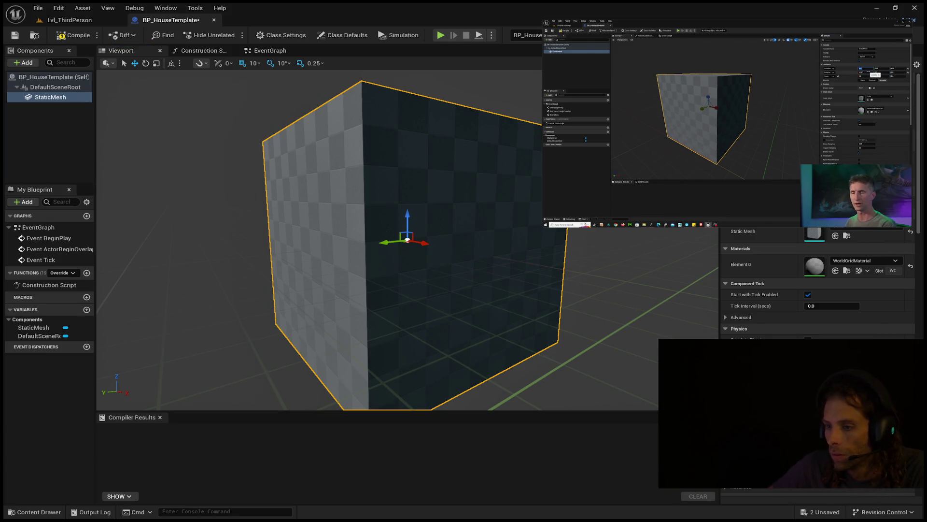
pyautogui.press('w')
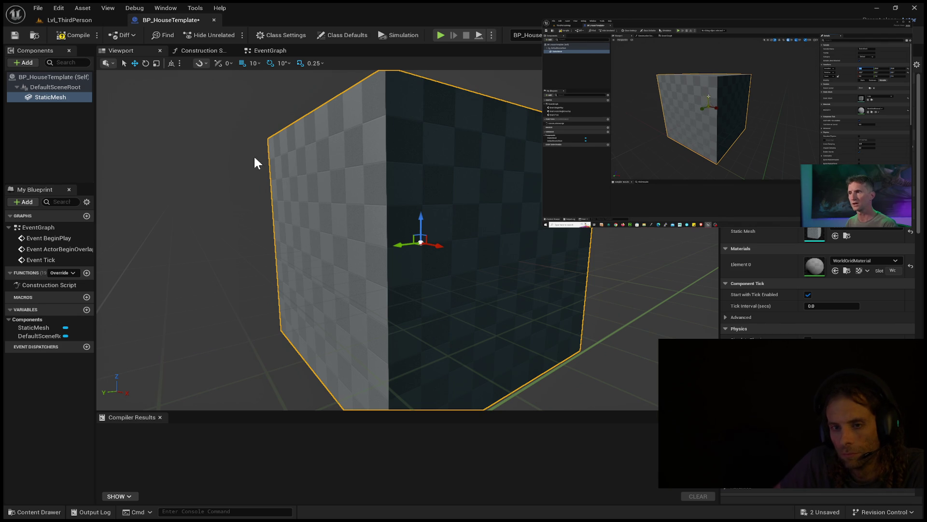
pyautogui.click(311, 176)
pyautogui.press('r')
pyautogui.moveTo(420, 224)
pyautogui.mouseDown()
pyautogui.moveTo(420, 270)
pyautogui.moveTo(289, 203)
pyautogui.mouseUp()
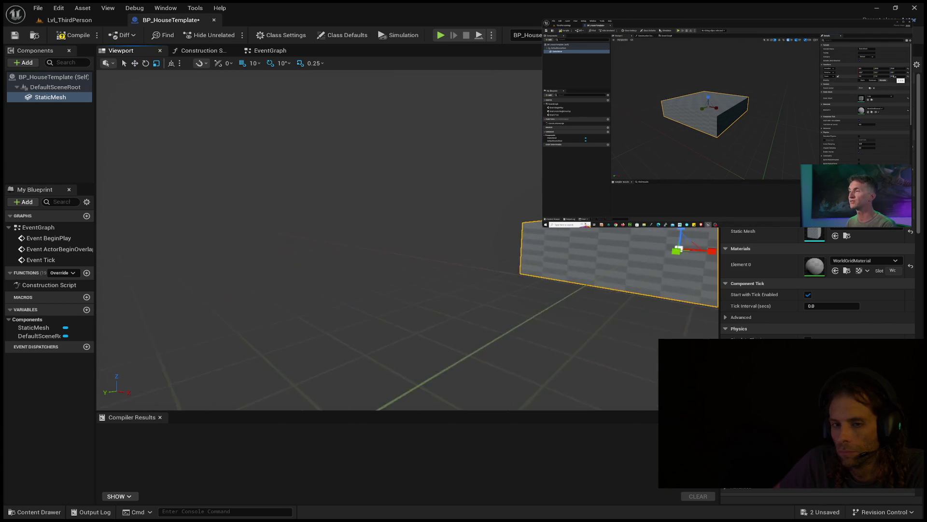
pyautogui.press('f')
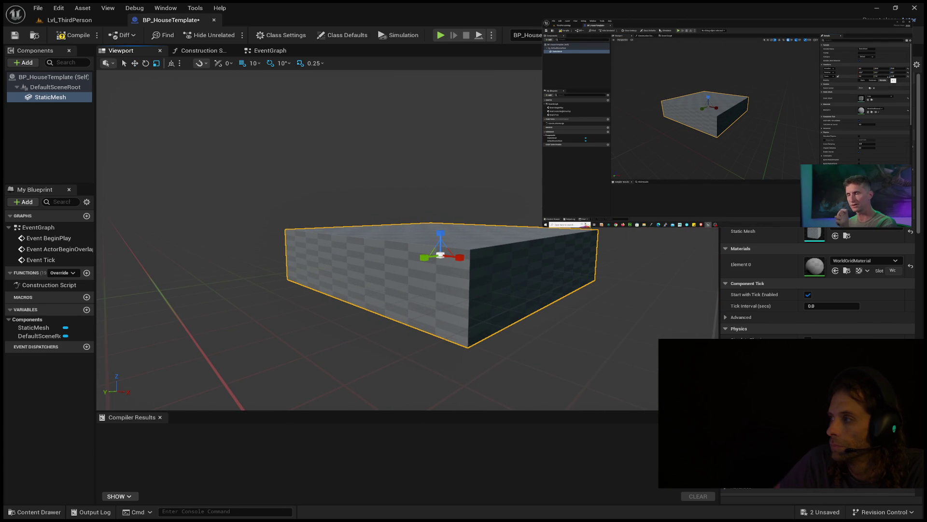
pyautogui.moveTo(428, 266)
pyautogui.mouseDown()
pyautogui.moveTo(429, 227)
pyautogui.moveTo(428, 266)
pyautogui.mouseUp()
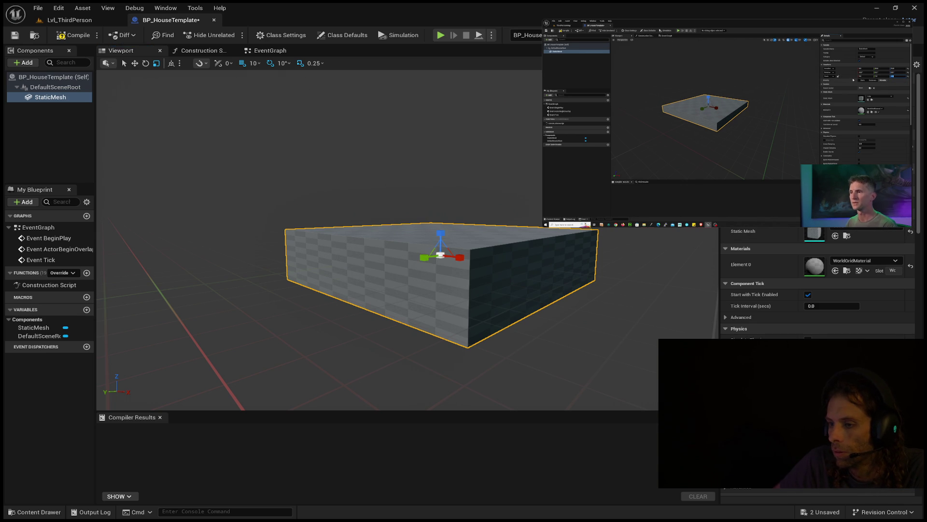
pyautogui.moveTo(440, 235); pyautogui.dragTo(419, 239)
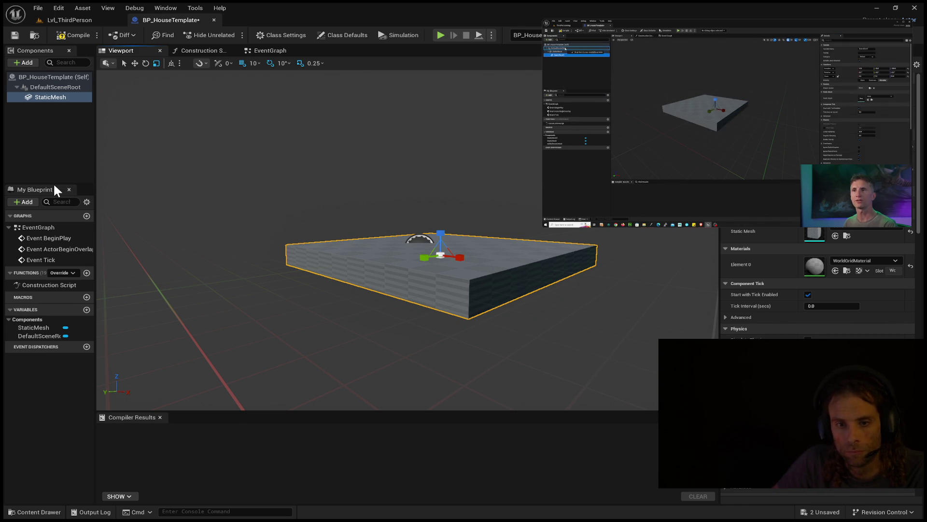
# Name StaticMesh1, reparent it directly under DefaultSceneRoot, and choose Cube as its mesh
pyautogui.click(65, 144)
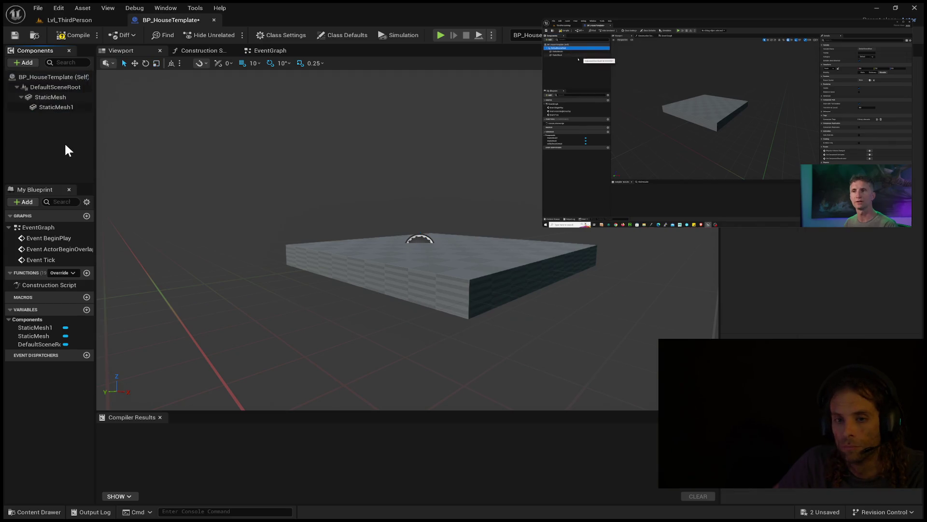
pyautogui.click(51, 106)
pyautogui.moveTo(60, 106); pyautogui.dragTo(31, 93)
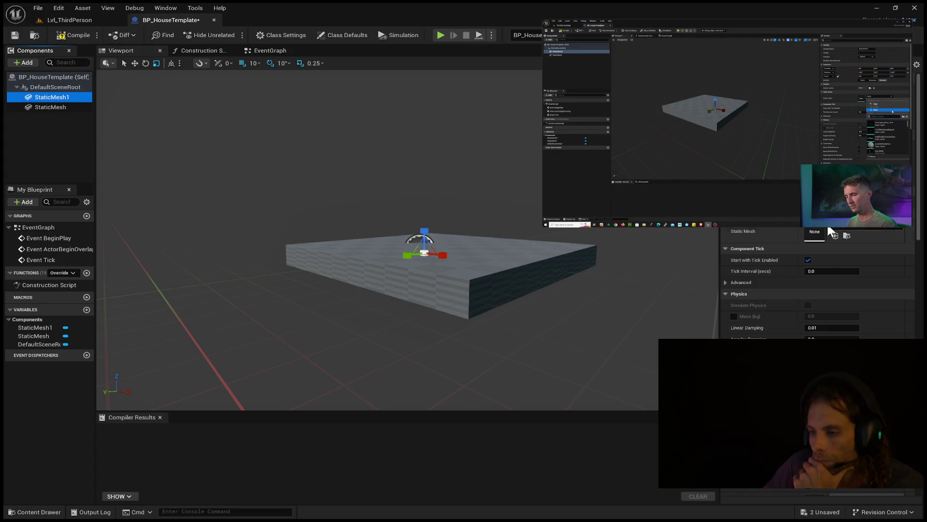
pyautogui.click(852, 227)
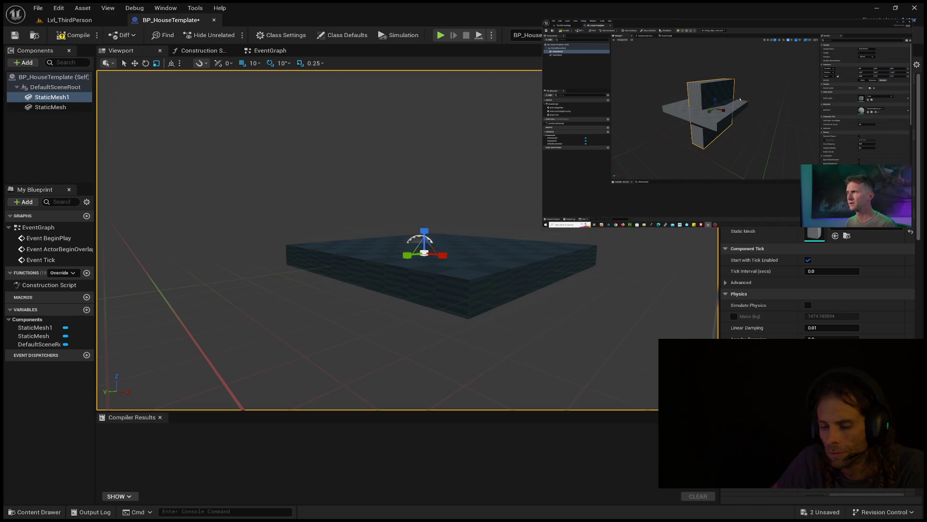
# Scale StaticMesh1's cube into a thin upright wall and orbit to see it edge-on
pyautogui.moveTo(413, 222); pyautogui.dragTo(413, 246)
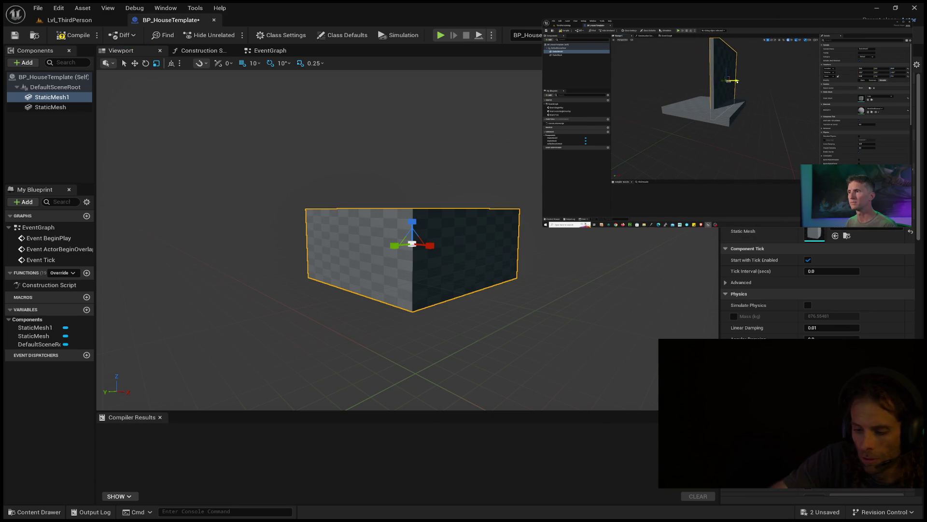
pyautogui.press('Return')
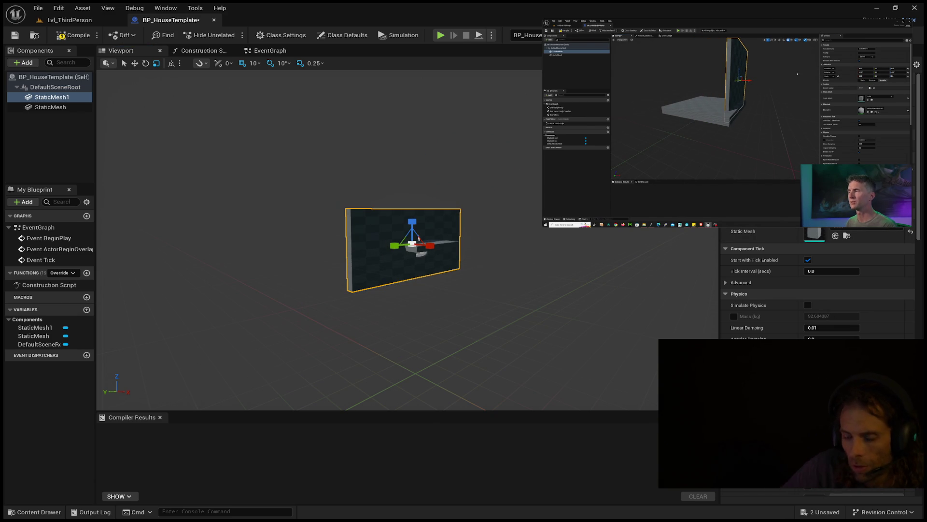
pyautogui.moveTo(374, 211); pyautogui.dragTo(488, 212)
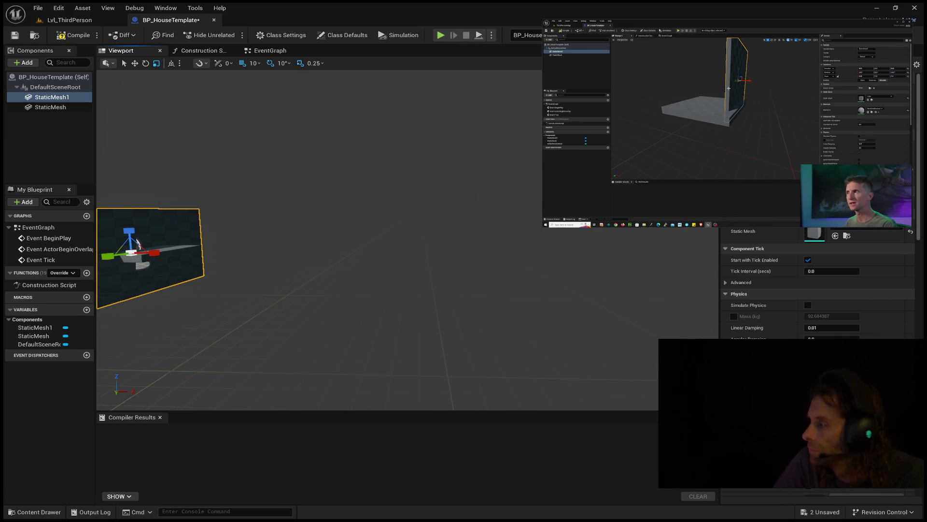
pyautogui.moveTo(138, 243)
pyautogui.mouseDown()
pyautogui.moveTo(380, 244)
pyautogui.moveTo(463, 257)
pyautogui.moveTo(464, 203)
pyautogui.moveTo(463, 251)
pyautogui.mouseUp()
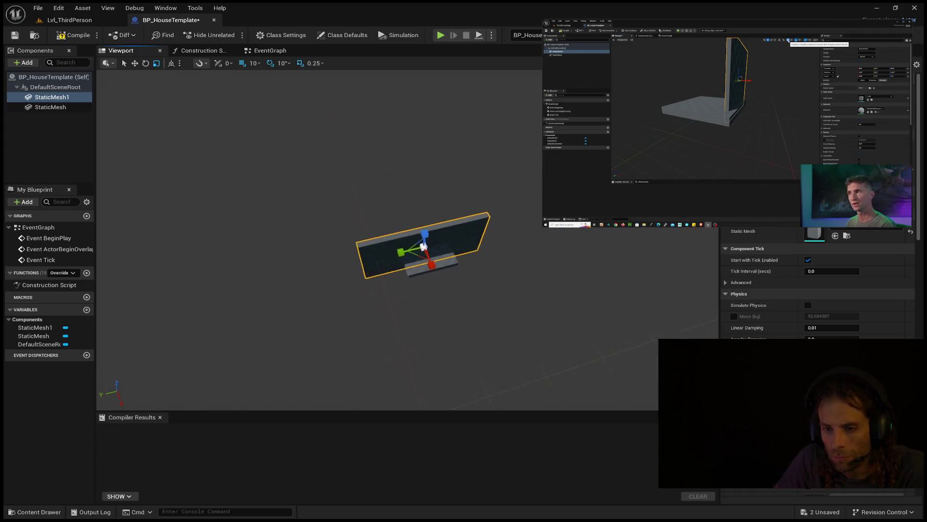
pyautogui.scroll(5, 424, 247)
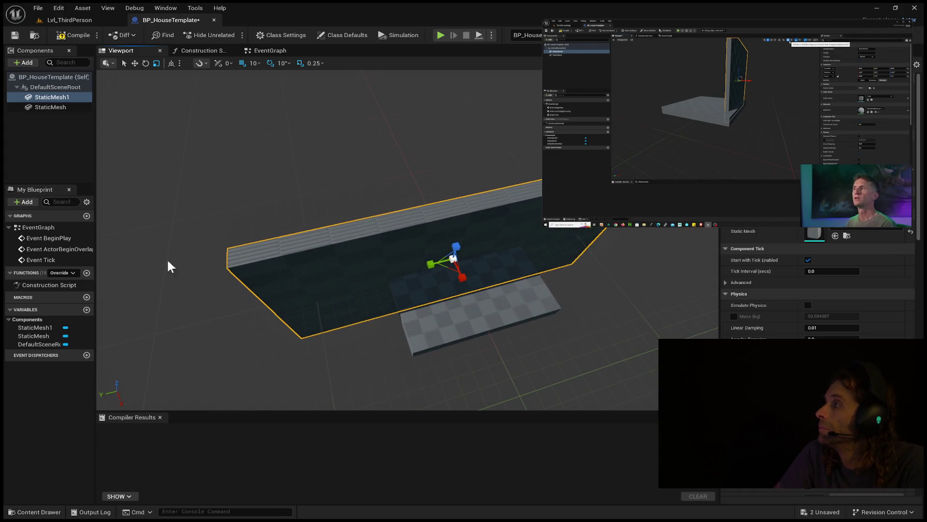
# Select the floor slab, then the wall, and pull out the Viewport tab to re-dock it
pyautogui.click(479, 304)
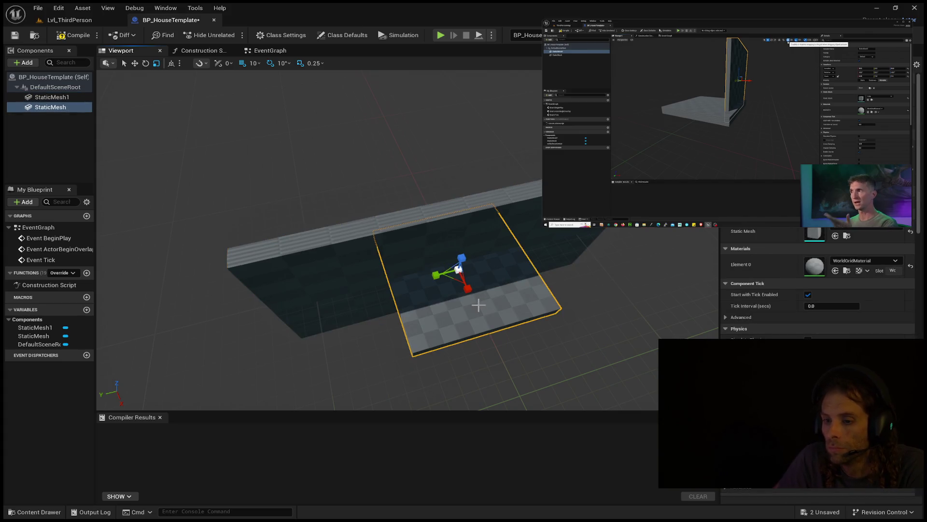
pyautogui.click(491, 219)
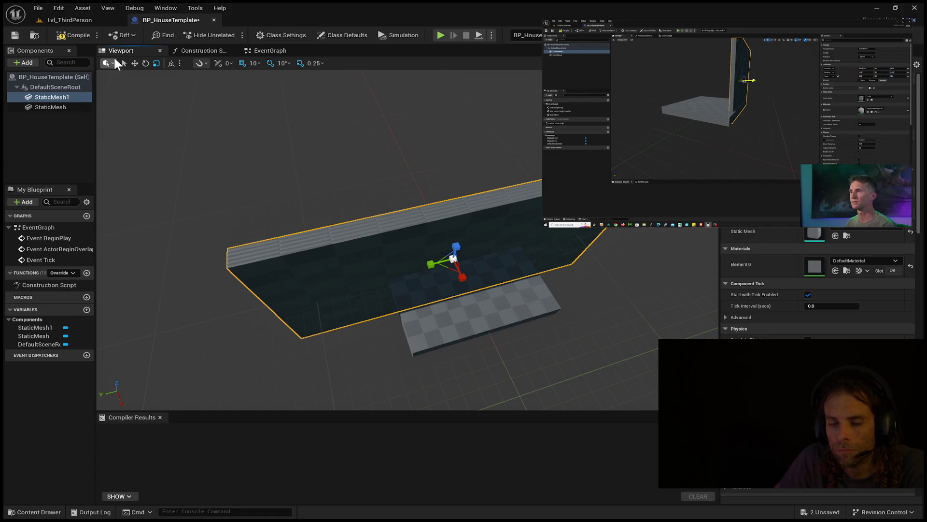
pyautogui.moveTo(131, 50)
pyautogui.mouseDown()
pyautogui.moveTo(511, 51)
pyautogui.moveTo(309, 145)
pyautogui.moveTo(106, 64)
pyautogui.moveTo(152, 58)
pyautogui.mouseUp()
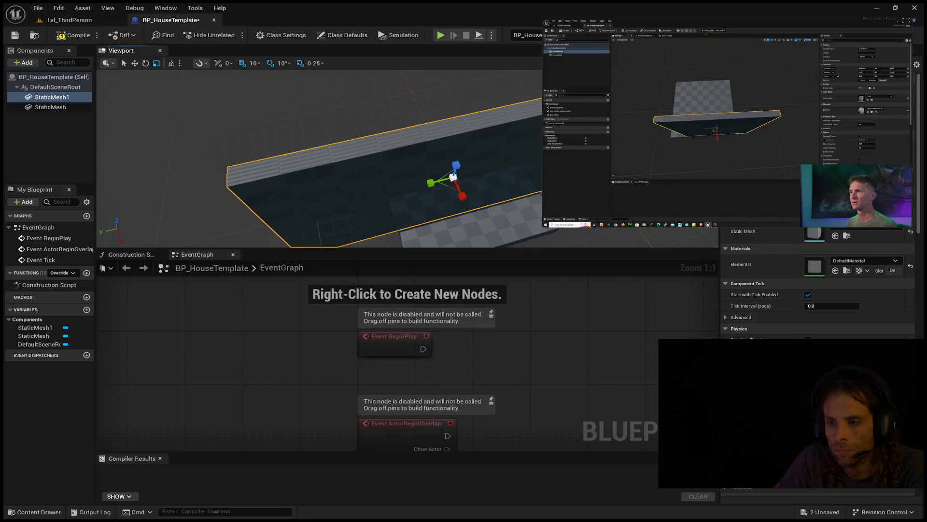
# Reopen the 3D view beside the EventGraph, then shorten the wall and slide it to the floor's edge
pyautogui.middleClick(121, 48)
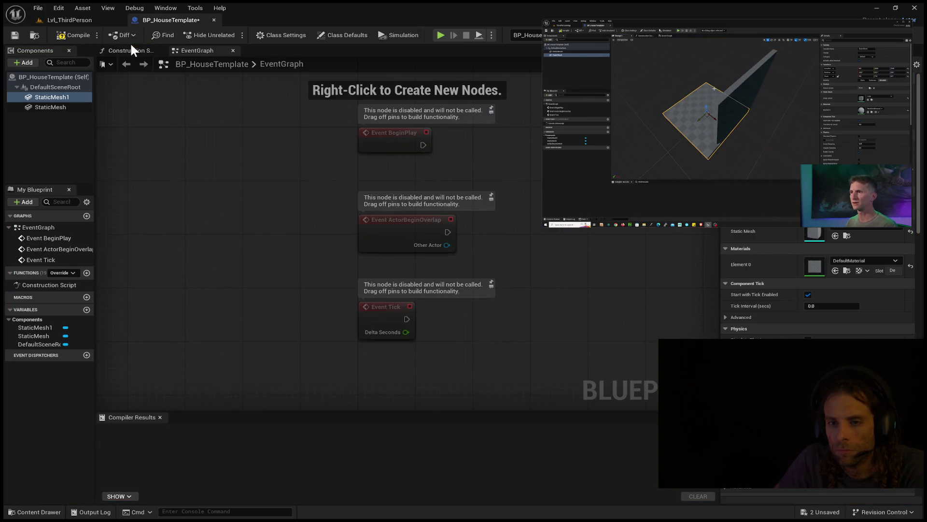
pyautogui.moveTo(172, 25)
pyautogui.mouseDown()
pyautogui.moveTo(155, 69)
pyautogui.moveTo(180, 61)
pyautogui.mouseUp()
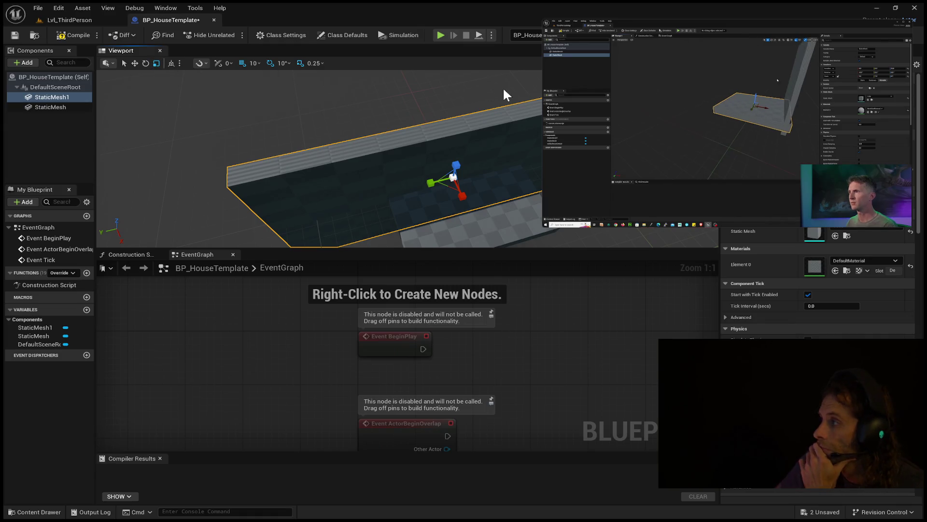
pyautogui.moveTo(429, 182); pyautogui.dragTo(428, 181)
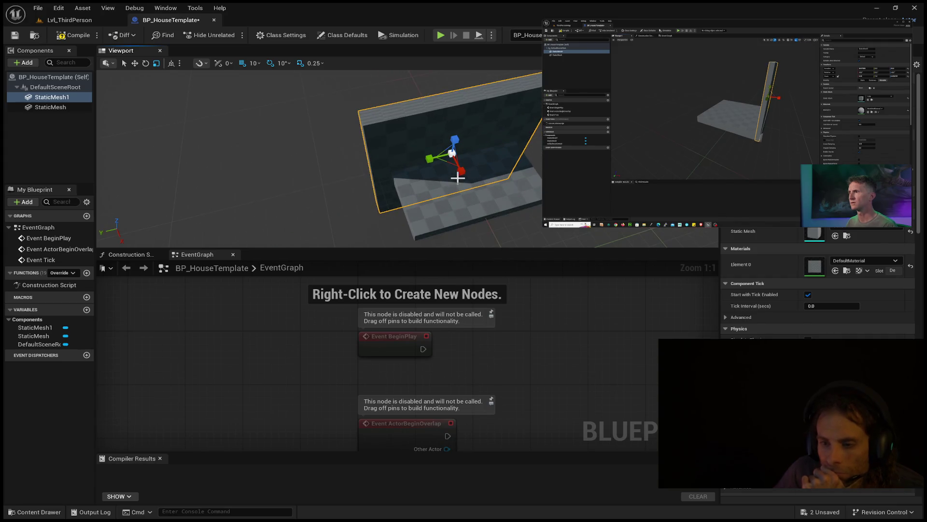
pyautogui.press('e')
pyautogui.press('r')
pyautogui.moveTo(445, 158)
pyautogui.mouseDown()
pyautogui.moveTo(452, 159)
pyautogui.moveTo(435, 156)
pyautogui.mouseUp()
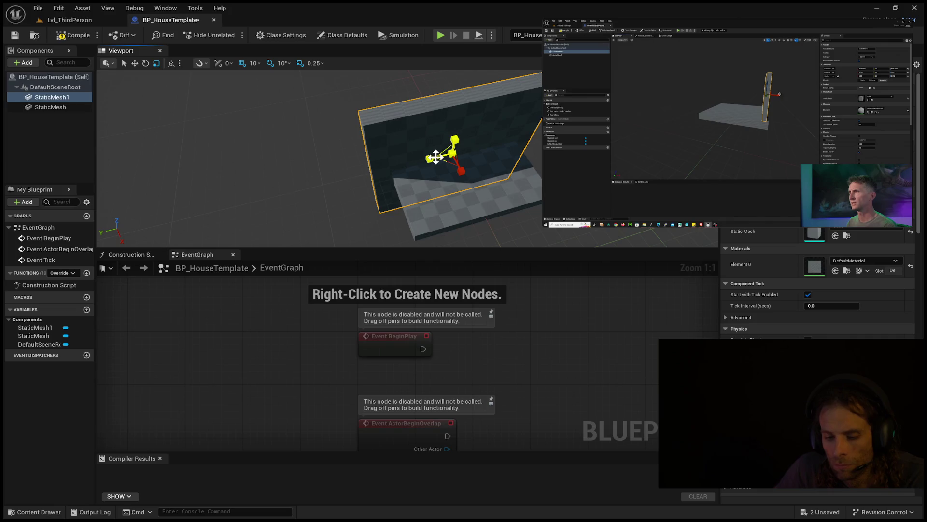
pyautogui.moveTo(438, 157); pyautogui.dragTo(447, 153)
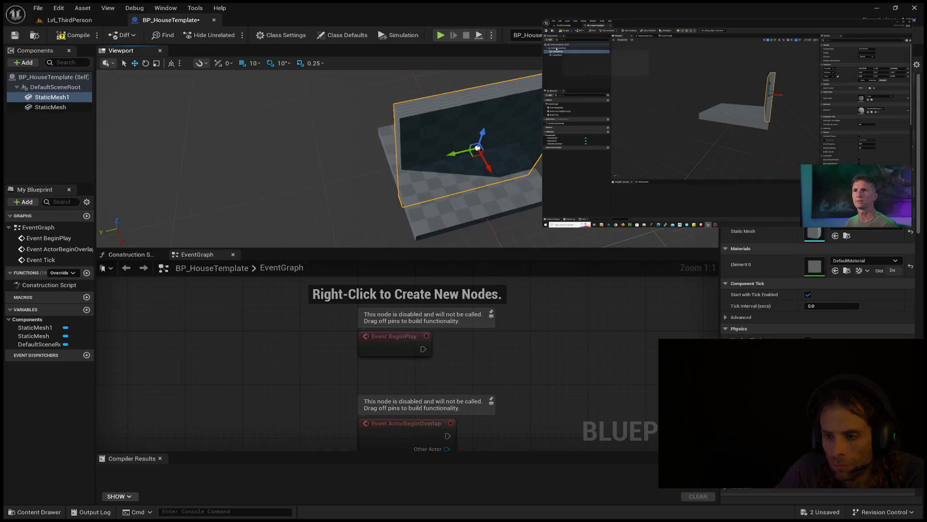
pyautogui.press('f')
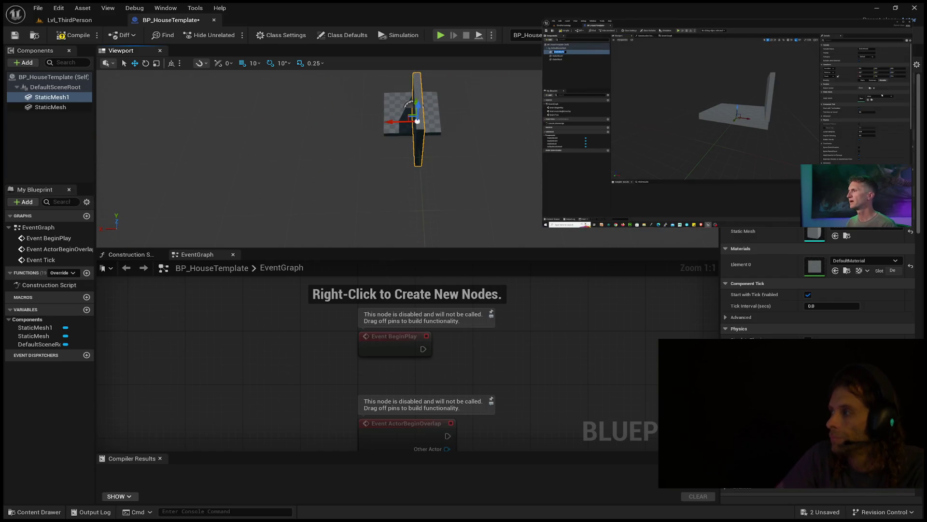
# Rewind the tutorial video thirty seconds, orbit around the wall, and close the 3D view
pyautogui.moveTo(727, 145)
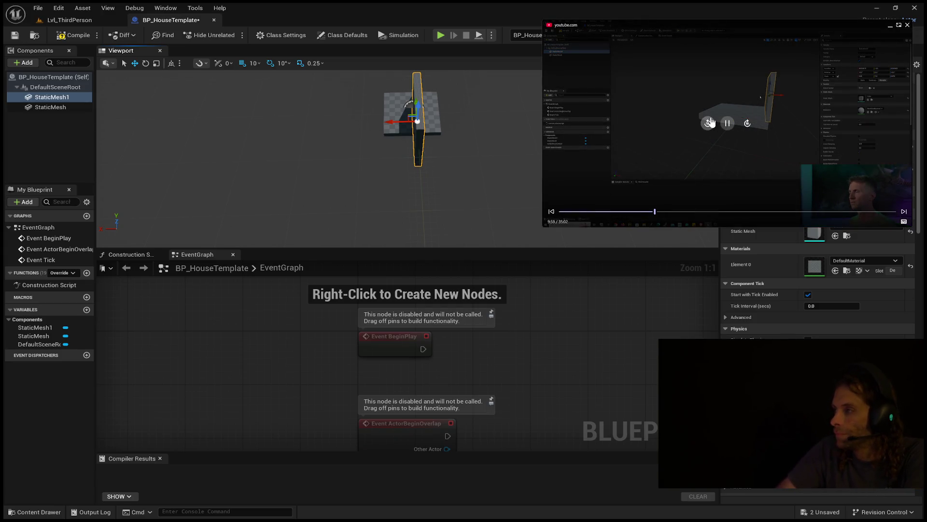
pyautogui.click(708, 122)
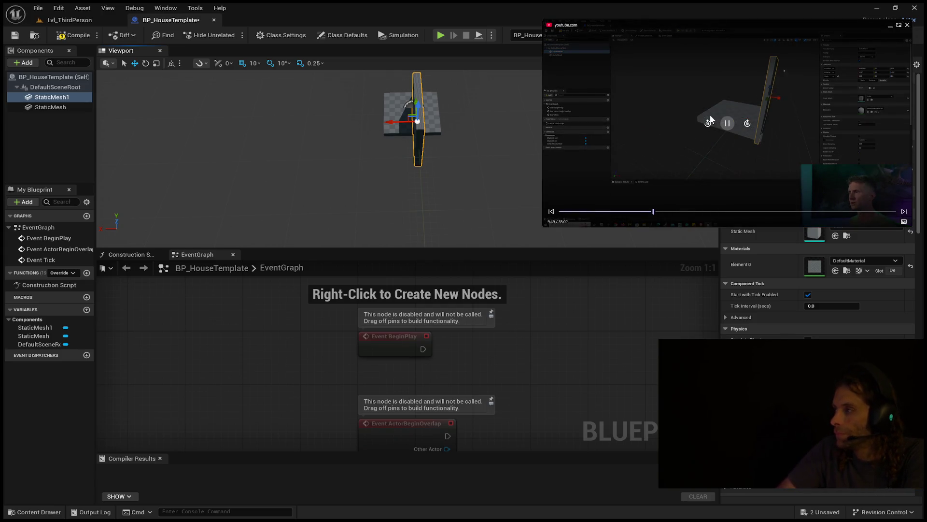
pyautogui.click(710, 122)
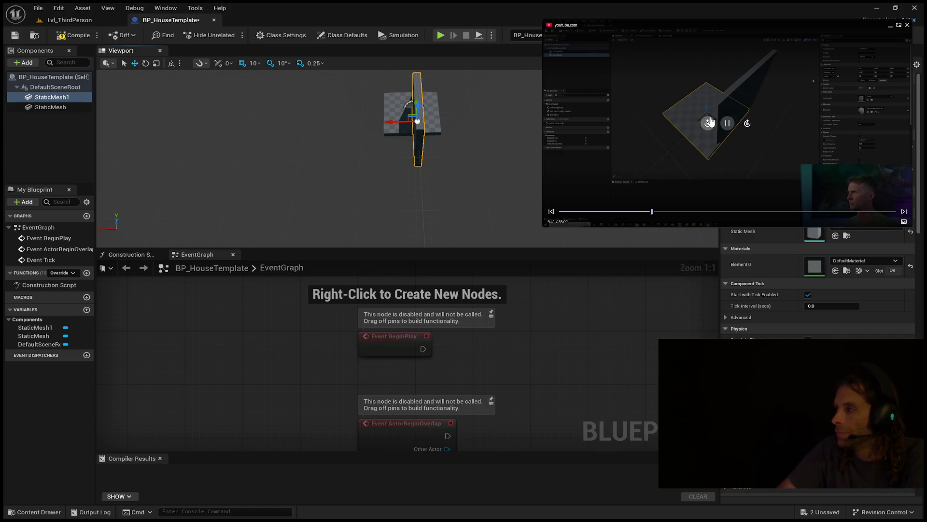
pyautogui.click(710, 122)
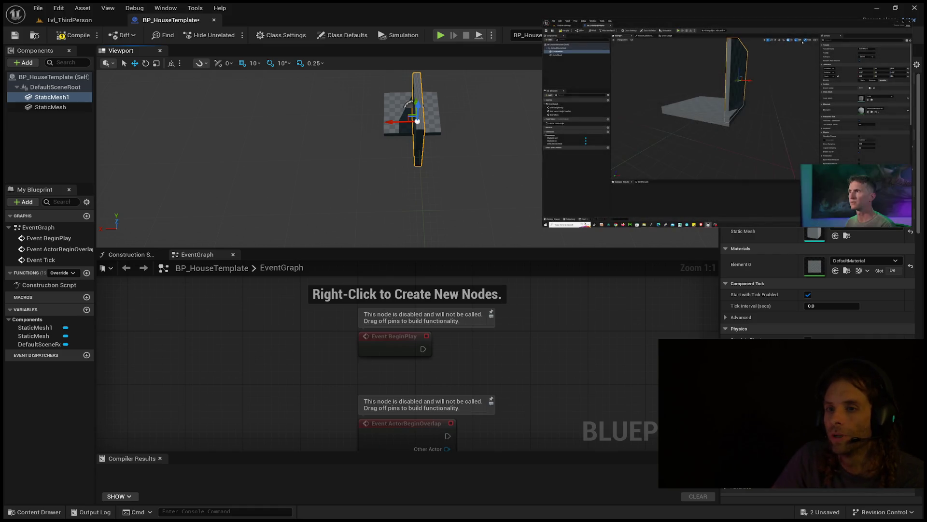
pyautogui.moveTo(468, 205); pyautogui.dragTo(468, 205)
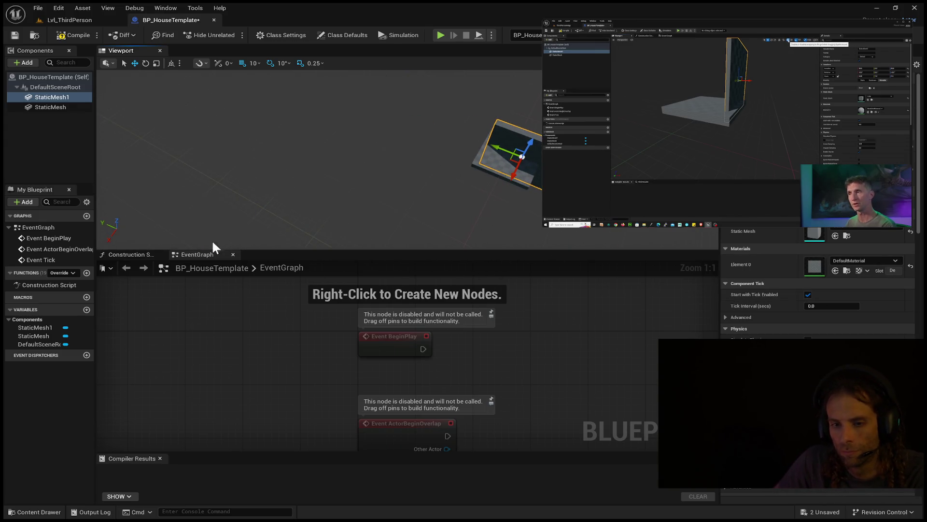
pyautogui.middleClick(125, 45)
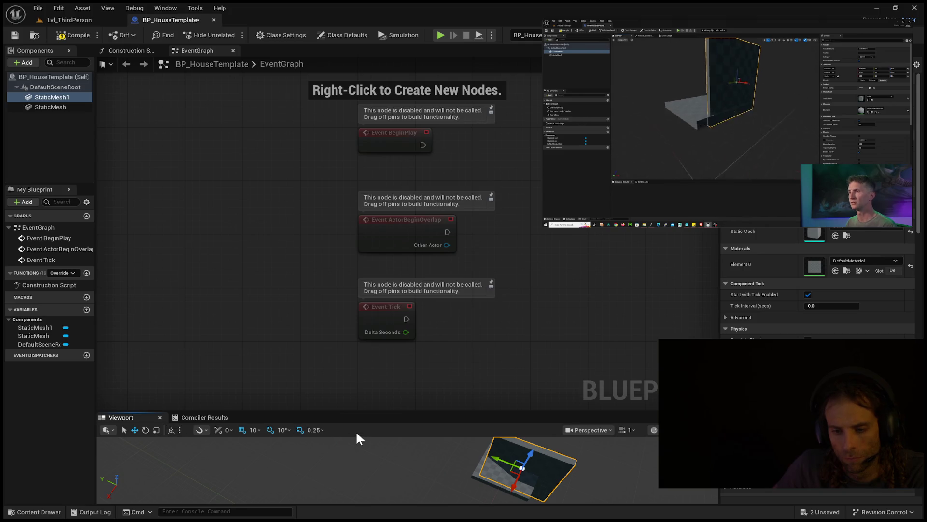
# Dock the 3D view as a tab beside the Construction Script and EventGraph
pyautogui.moveTo(329, 411)
pyautogui.mouseDown()
pyautogui.moveTo(338, 393)
pyautogui.moveTo(317, 211)
pyautogui.mouseUp()
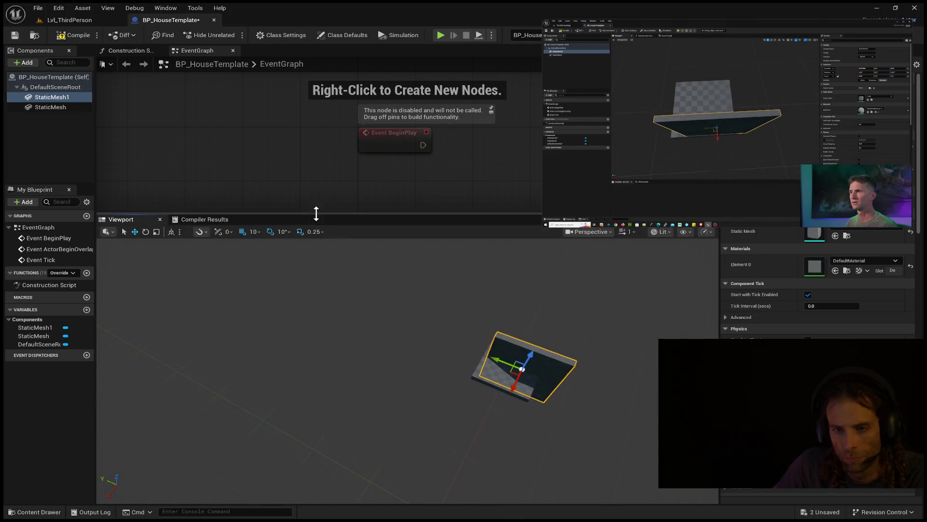
pyautogui.moveTo(140, 219)
pyautogui.mouseDown()
pyautogui.moveTo(108, 46)
pyautogui.moveTo(113, 52)
pyautogui.mouseUp()
pyautogui.moveTo(29, 53); pyautogui.dragTo(102, 131)
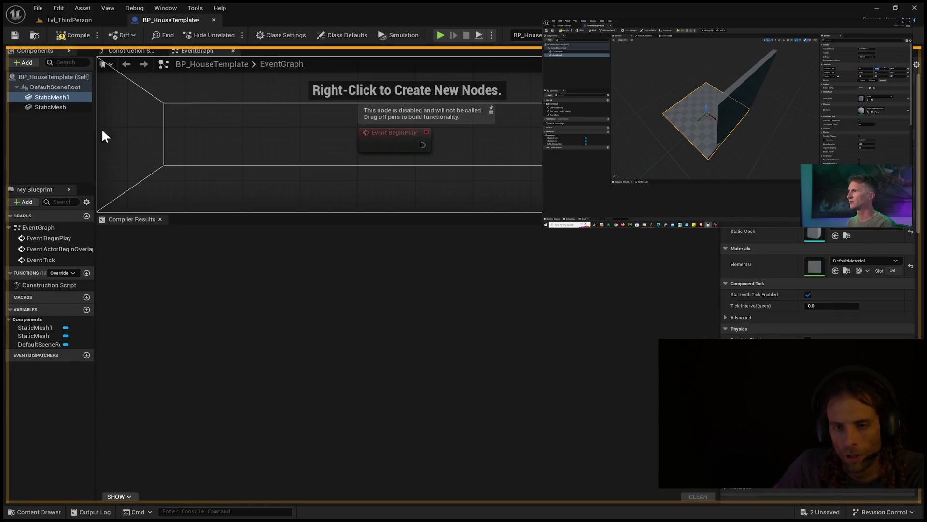
pyautogui.moveTo(109, 186)
pyautogui.mouseDown()
pyautogui.moveTo(147, 42)
pyautogui.moveTo(146, 51)
pyautogui.mouseUp()
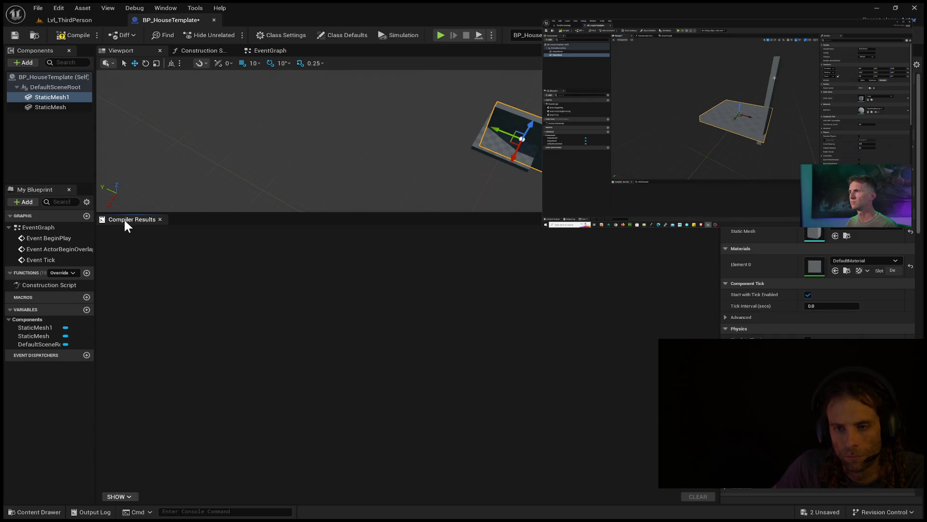
# Close the Compiler Results panel and return to the Viewport, turned to face the wall
pyautogui.moveTo(119, 219); pyautogui.dragTo(178, 143)
pyautogui.moveTo(184, 59); pyautogui.dragTo(181, 45)
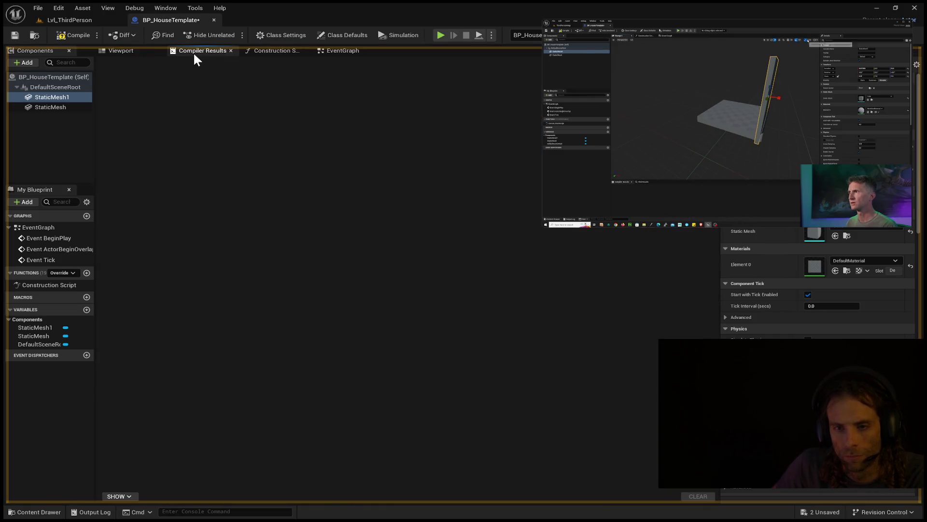
pyautogui.click(232, 49)
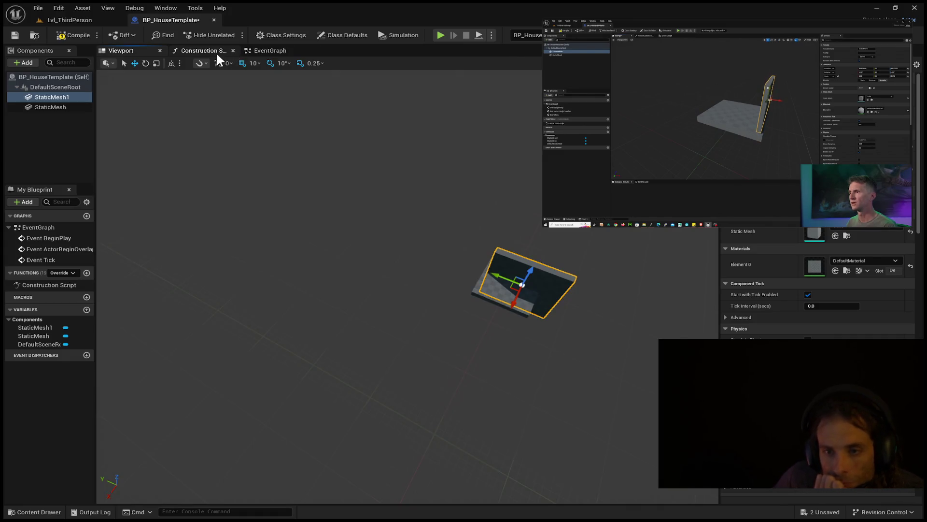
pyautogui.click(219, 53)
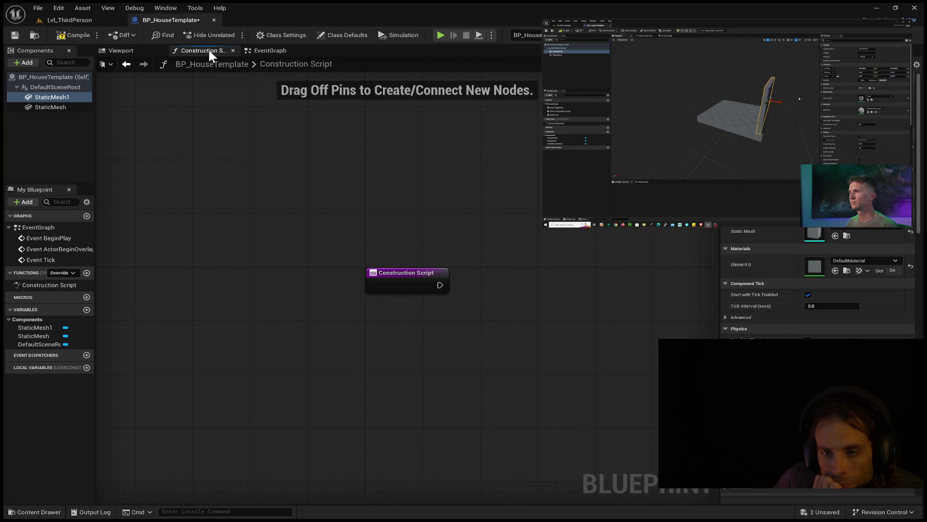
pyautogui.click(126, 51)
pyautogui.moveTo(573, 316)
pyautogui.mouseDown()
pyautogui.moveTo(498, 317)
pyautogui.moveTo(497, 271)
pyautogui.moveTo(497, 309)
pyautogui.moveTo(478, 314)
pyautogui.moveTo(466, 335)
pyautogui.mouseUp()
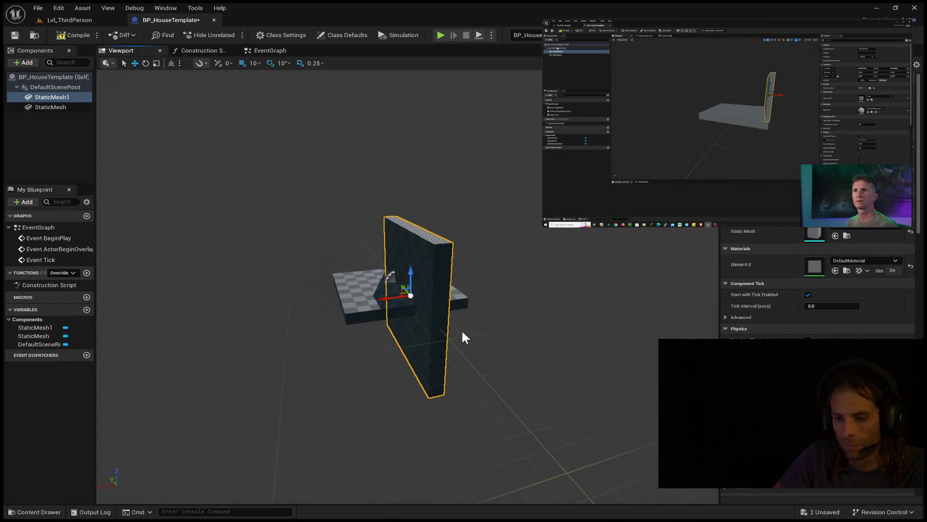
# Raise the StaticMesh1 wall upward and scale it narrower along Y
pyautogui.moveTo(411, 281); pyautogui.dragTo(411, 211)
pyautogui.moveTo(422, 247); pyautogui.dragTo(406, 262)
pyautogui.press('e')
pyautogui.press('r')
pyautogui.moveTo(366, 219)
pyautogui.mouseDown()
pyautogui.moveTo(343, 241)
pyautogui.moveTo(483, 288)
pyautogui.mouseUp()
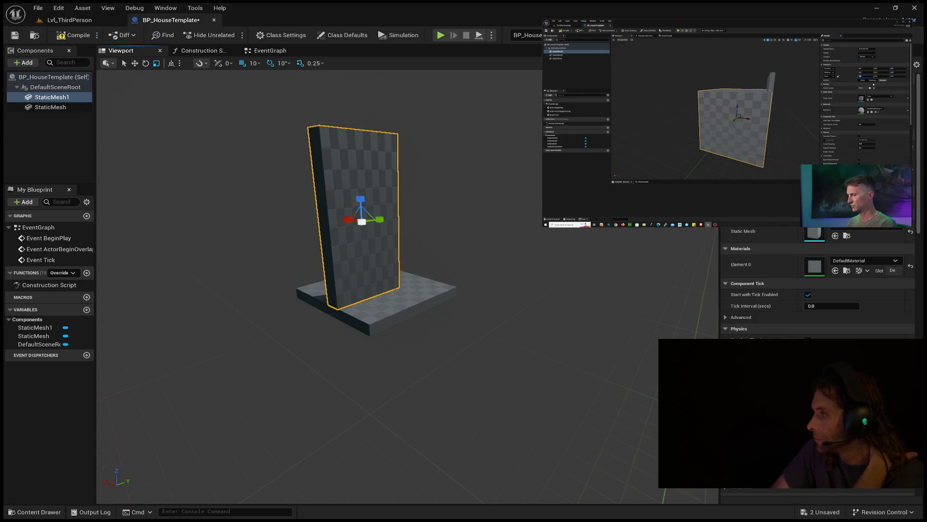
# Rewind the tutorial video, then delete the StaticMesh1 wall component, leaving the floor slab
pyautogui.moveTo(727, 145)
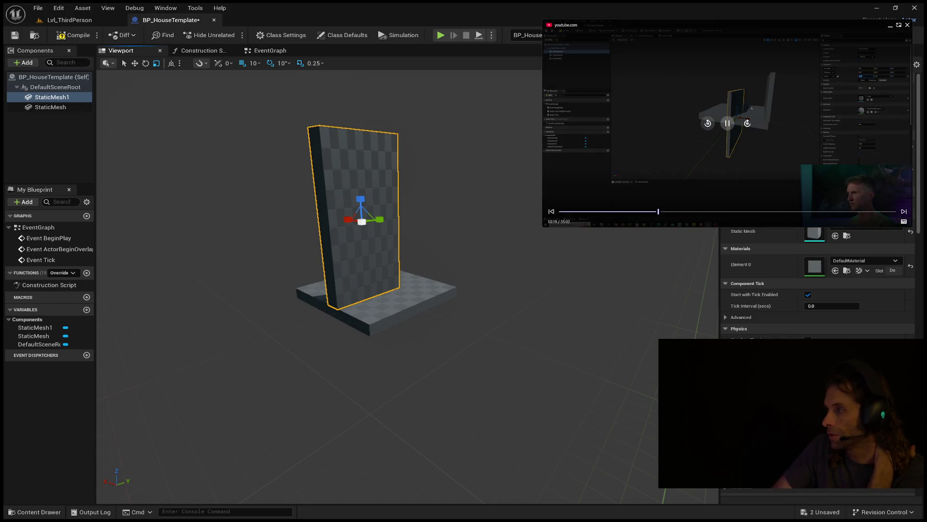
pyautogui.click(706, 126)
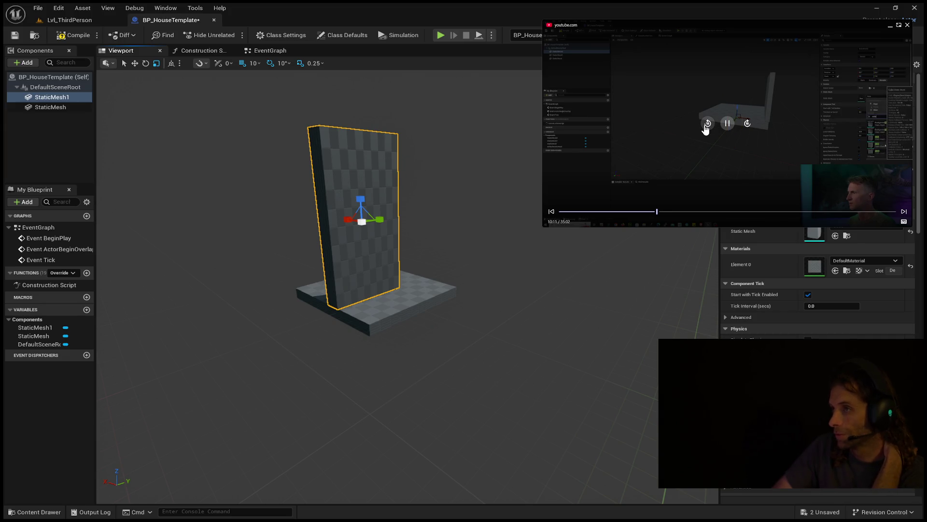
pyautogui.click(705, 126)
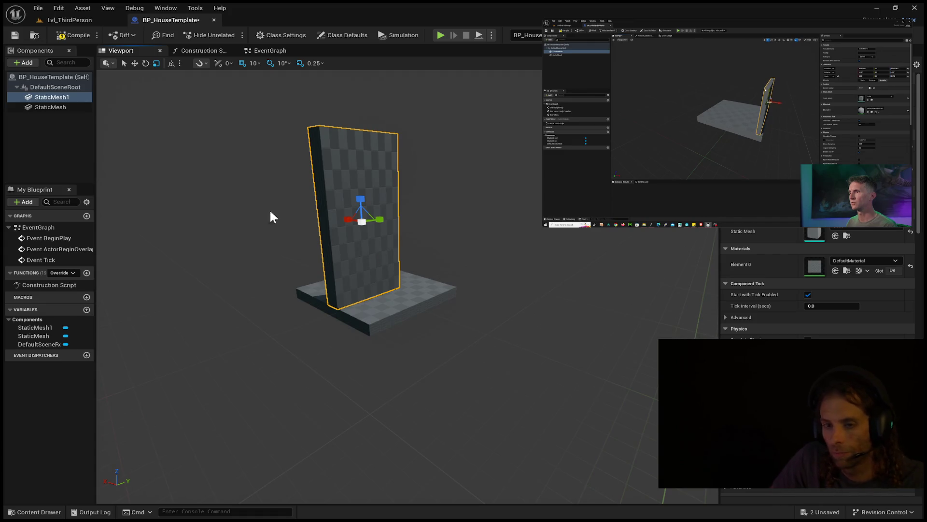
pyautogui.click(57, 98)
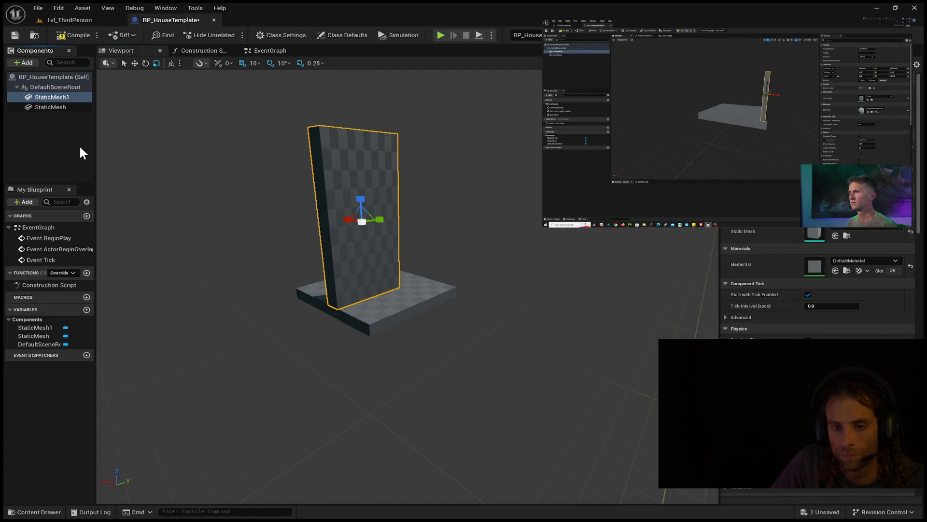
pyautogui.press('Delete')
pyautogui.click(419, 301)
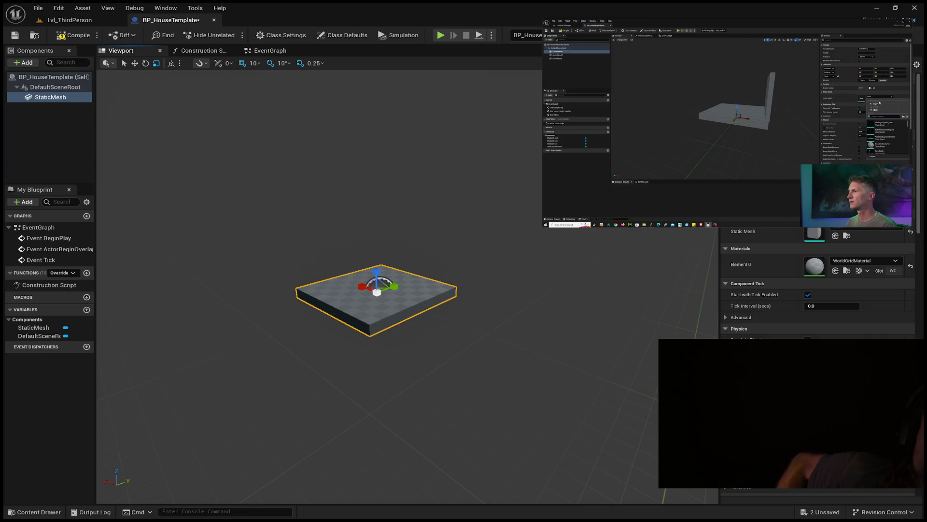
# Rewind the reference video, then add a new StaticMesh1 under the floor StaticMesh and keep its name
pyautogui.moveTo(727, 145)
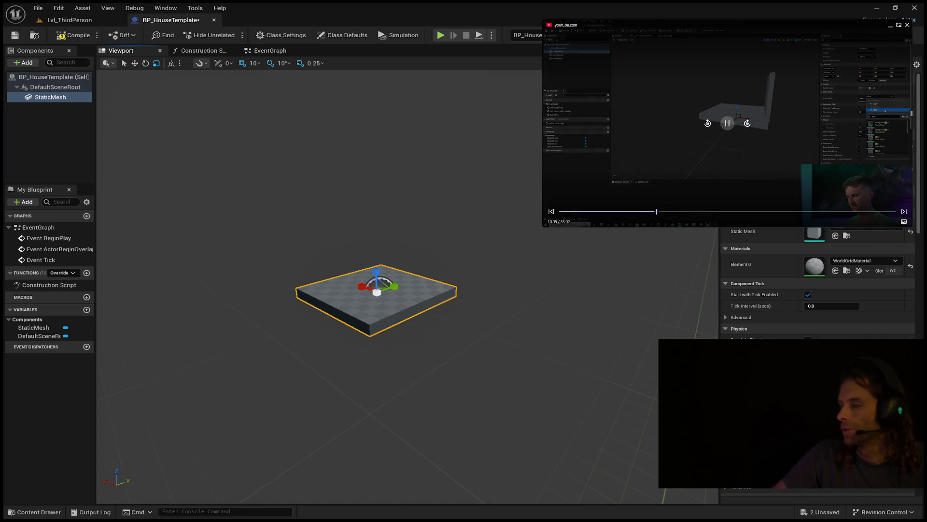
pyautogui.click(707, 123)
pyautogui.click(707, 123)
pyautogui.click(707, 124)
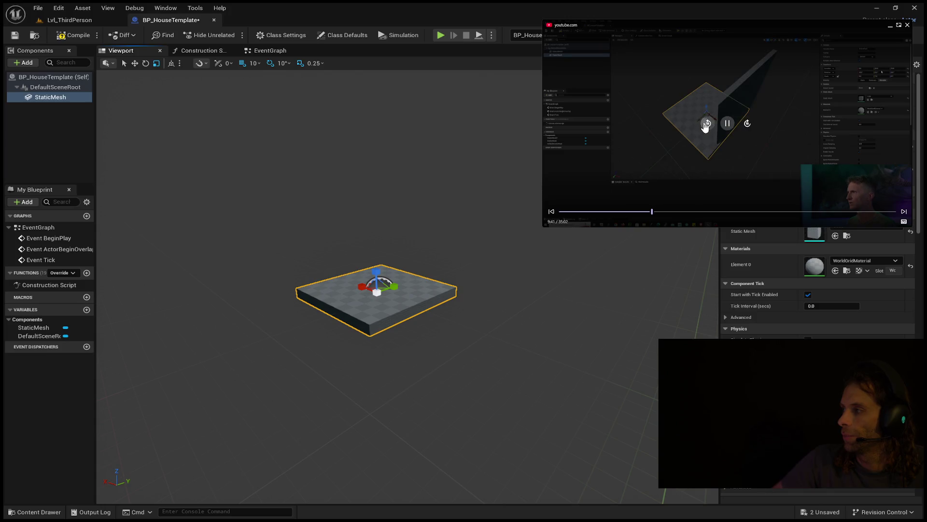
pyautogui.click(707, 123)
pyautogui.click(707, 124)
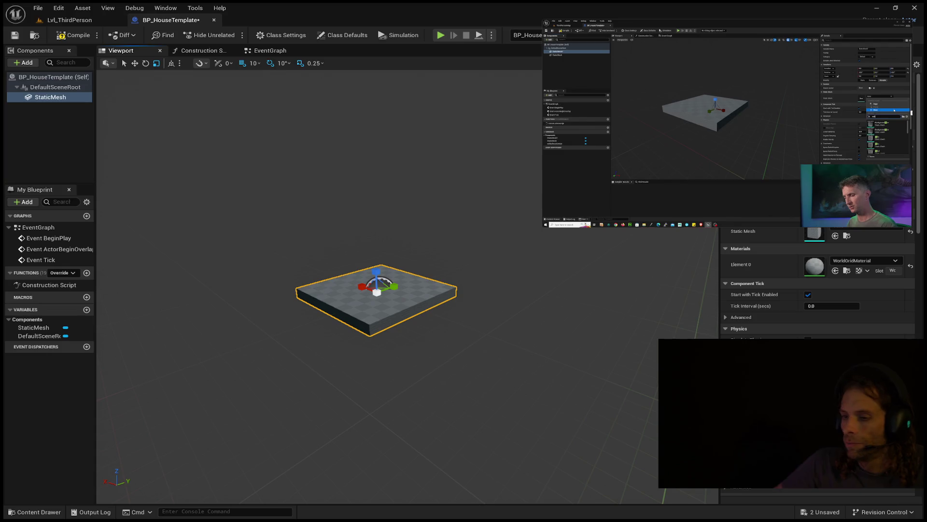
pyautogui.moveTo(669, 59)
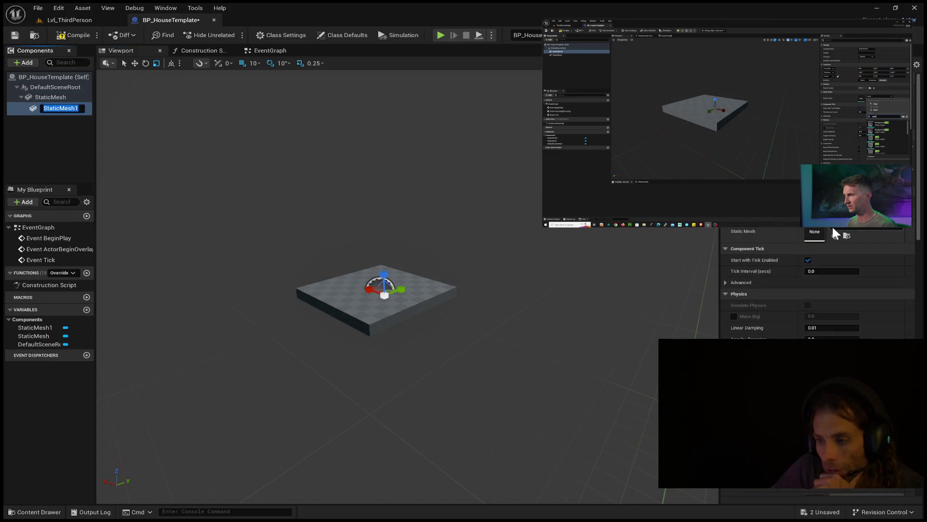
pyautogui.press('Return')
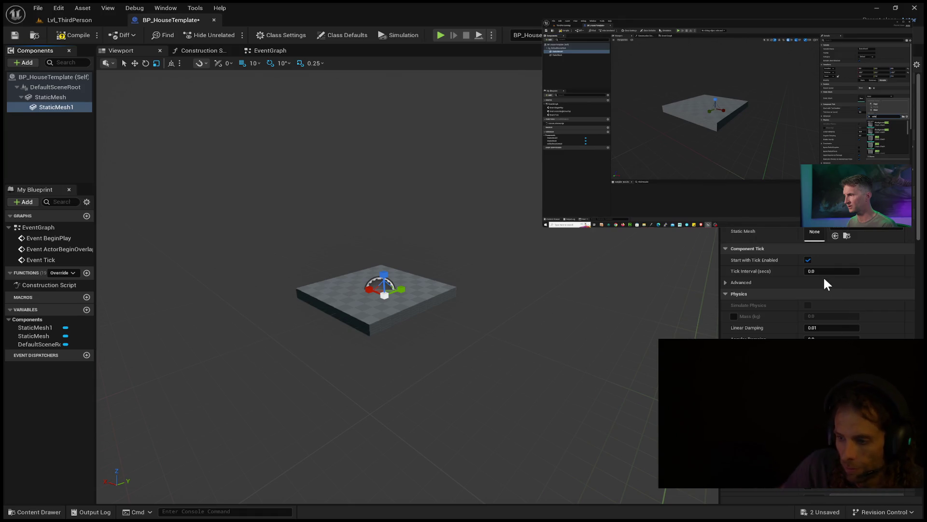
# Set StaticMesh1's Static Mesh to Cube and scale it into a tall, thin wall panel
pyautogui.click(835, 235)
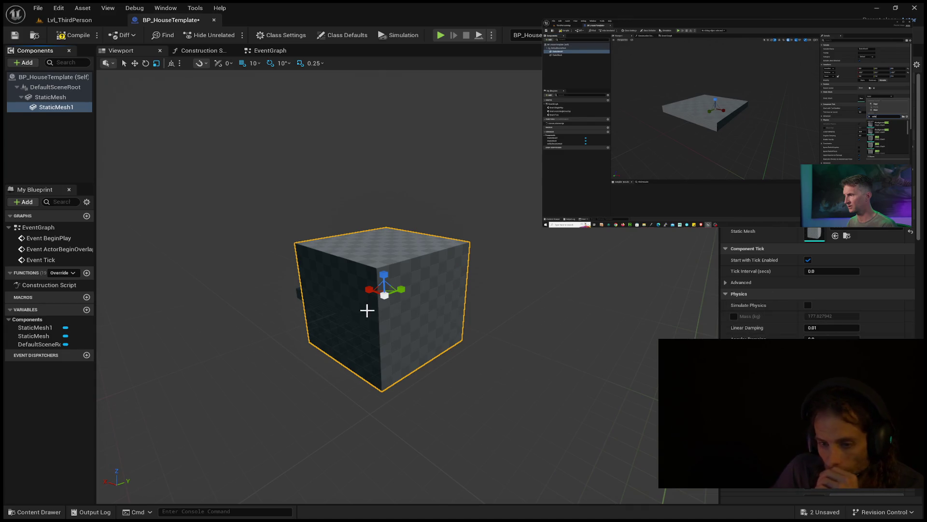
pyautogui.click(383, 273)
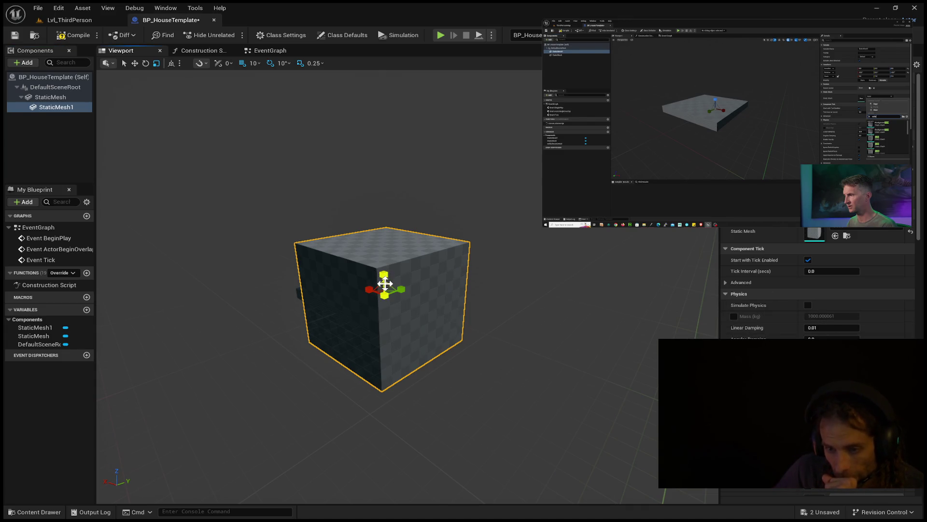
pyautogui.moveTo(371, 290); pyautogui.dragTo(372, 288)
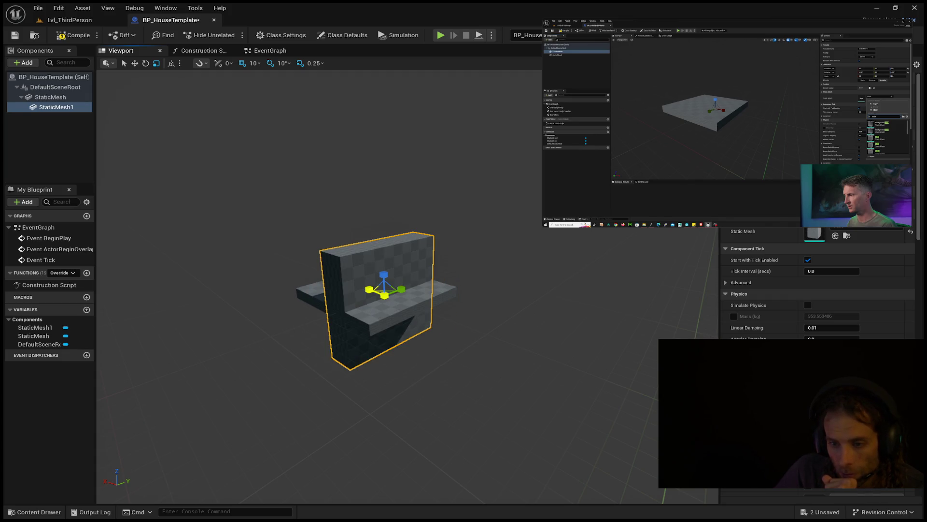
pyautogui.moveTo(400, 287)
pyautogui.mouseDown()
pyautogui.moveTo(343, 293)
pyautogui.moveTo(408, 293)
pyautogui.moveTo(377, 294)
pyautogui.moveTo(396, 289)
pyautogui.mouseUp()
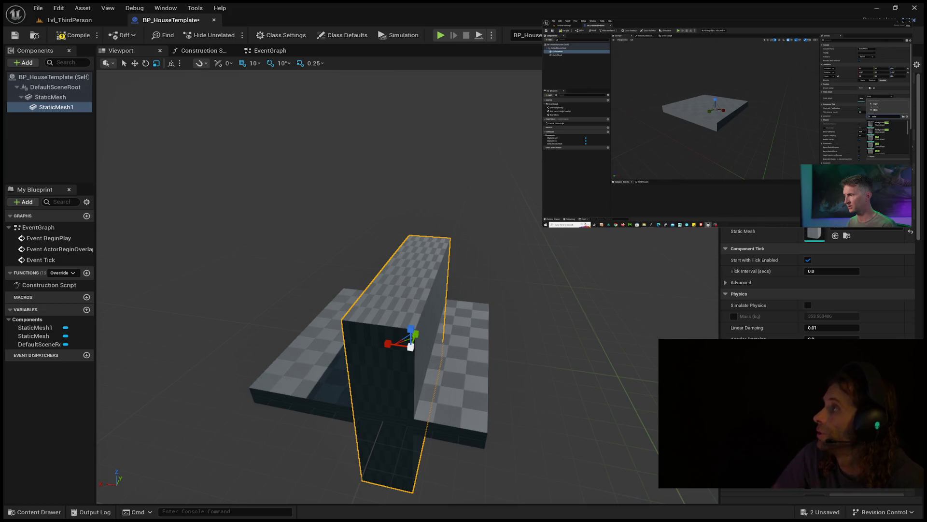
pyautogui.press('space')
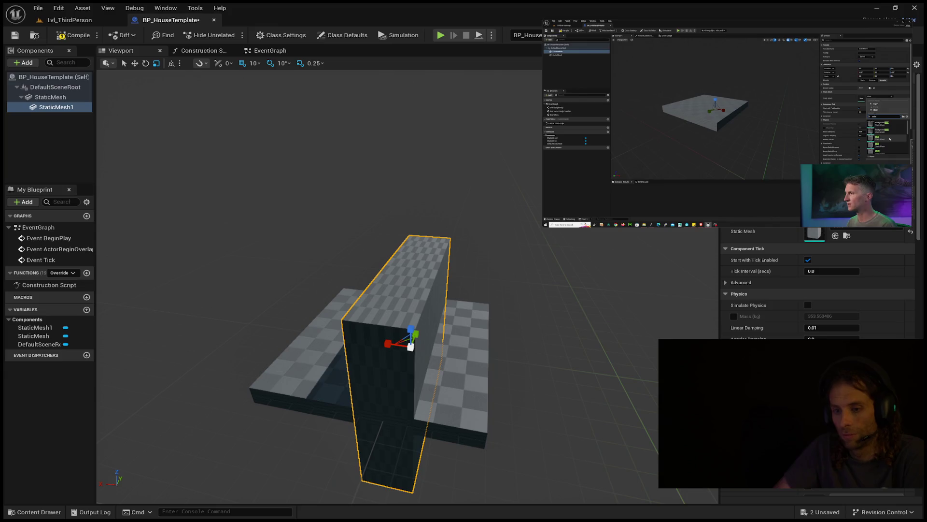
pyautogui.moveTo(338, 193); pyautogui.dragTo(338, 232)
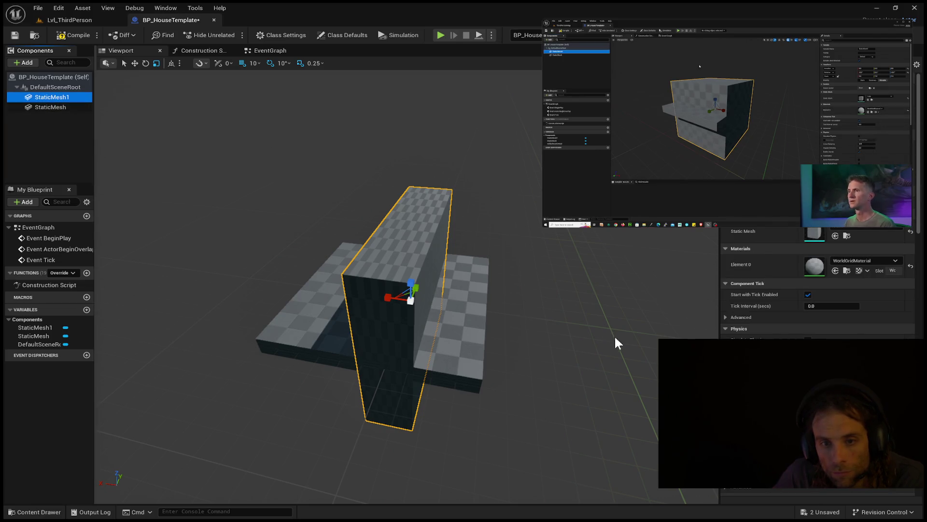
# Detach the wall from the floor slab and rotate it slightly around the vertical axis
pyautogui.hotkey('ctrl', 'z')
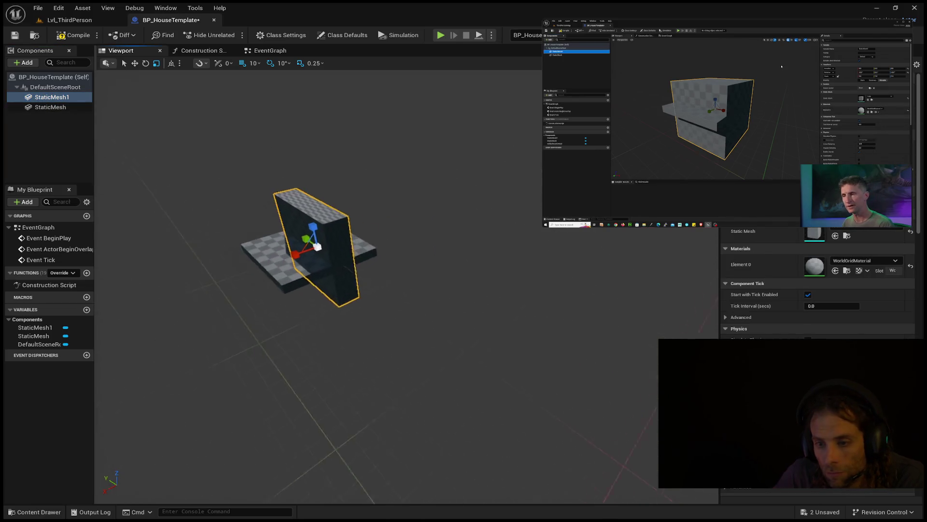
pyautogui.moveTo(450, 283)
pyautogui.mouseDown()
pyautogui.moveTo(450, 251)
pyautogui.moveTo(435, 290)
pyautogui.moveTo(450, 283)
pyautogui.mouseUp()
pyautogui.hotkey('ctrl', 'z')
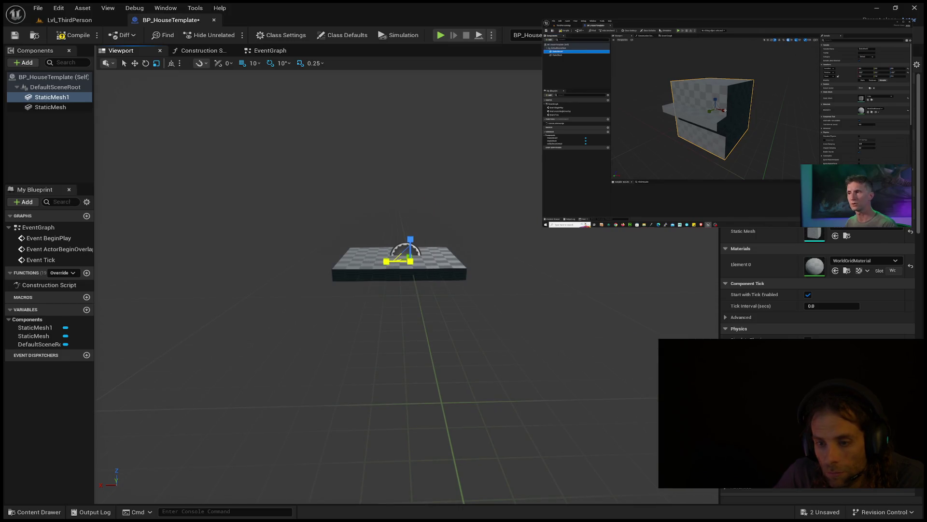
pyautogui.hotkey('ctrl', 'y')
pyautogui.moveTo(464, 294)
pyautogui.mouseDown()
pyautogui.moveTo(437, 285)
pyautogui.moveTo(440, 253)
pyautogui.mouseUp()
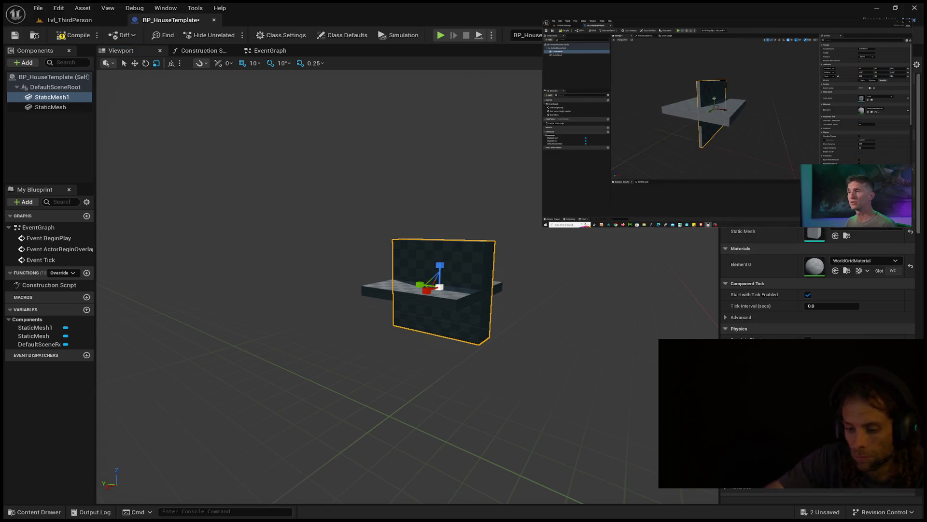
pyautogui.moveTo(439, 265); pyautogui.dragTo(439, 276)
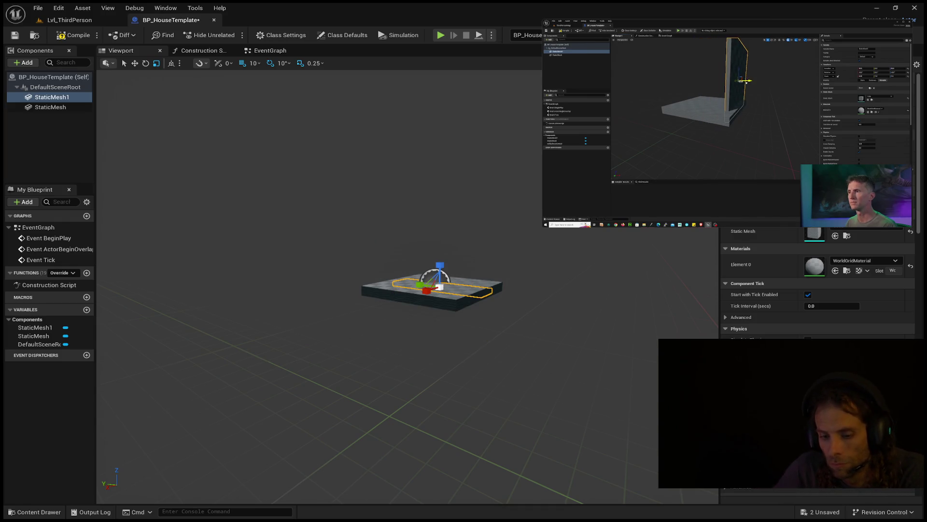
pyautogui.hotkey('ctrl', 'z')
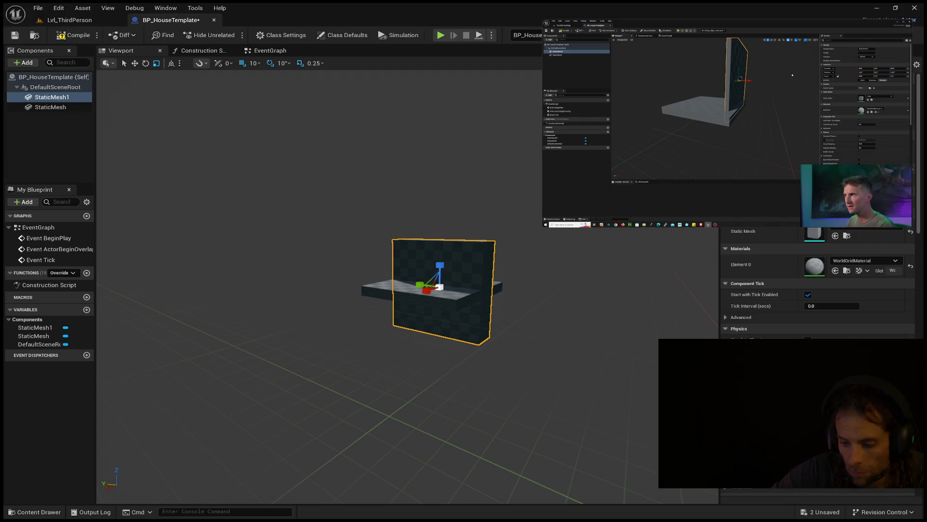
pyautogui.moveTo(425, 278); pyautogui.dragTo(428, 275)
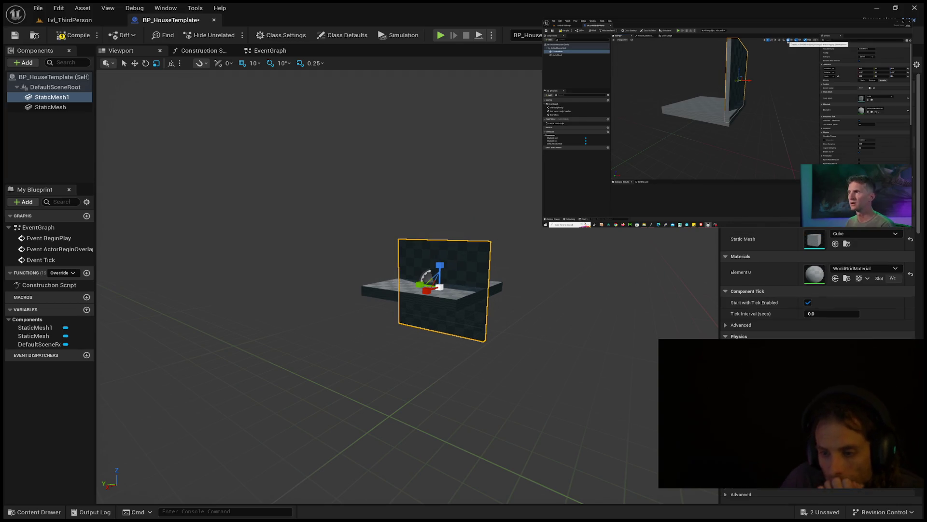
pyautogui.moveTo(338, 289); pyautogui.dragTo(304, 247)
pyautogui.moveTo(575, 254); pyautogui.dragTo(541, 254)
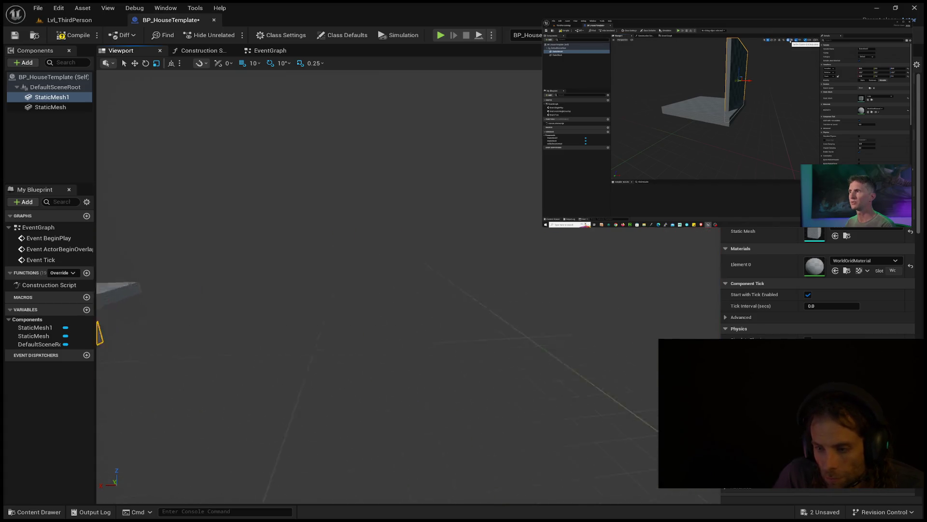
pyautogui.press('f')
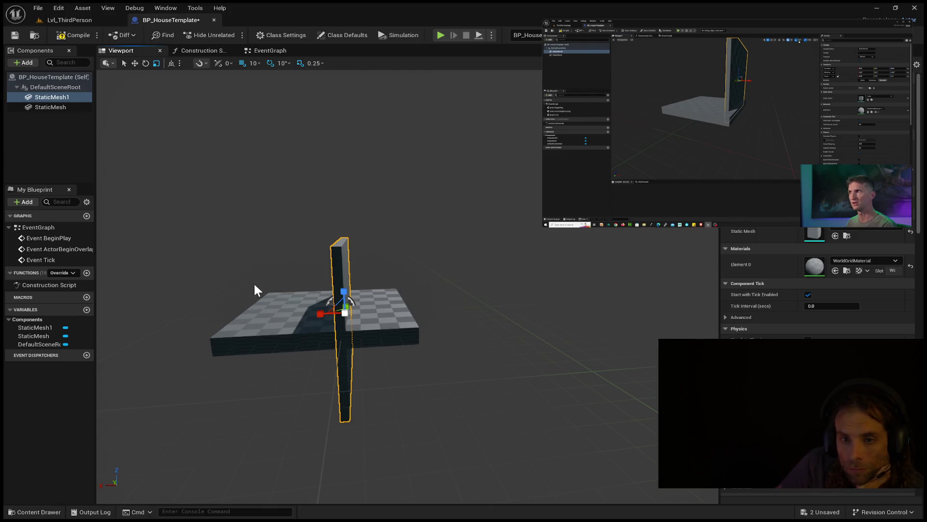
# Enable grid snapping, rotate the wall upright, and raise it about 53.60 units onto the slab
pyautogui.click(299, 331)
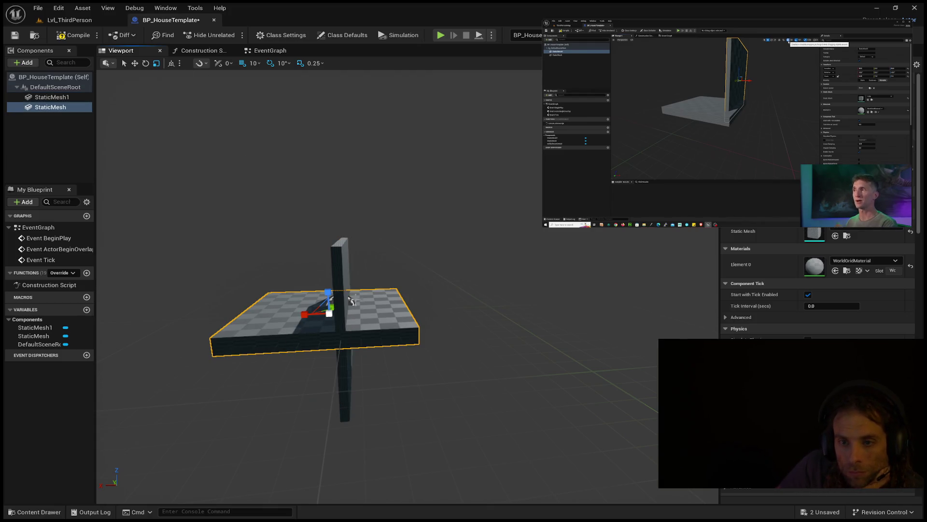
pyautogui.click(73, 97)
pyautogui.click(245, 61)
pyautogui.scroll(3, 351, 309)
pyautogui.moveTo(351, 309); pyautogui.dragTo(411, 285)
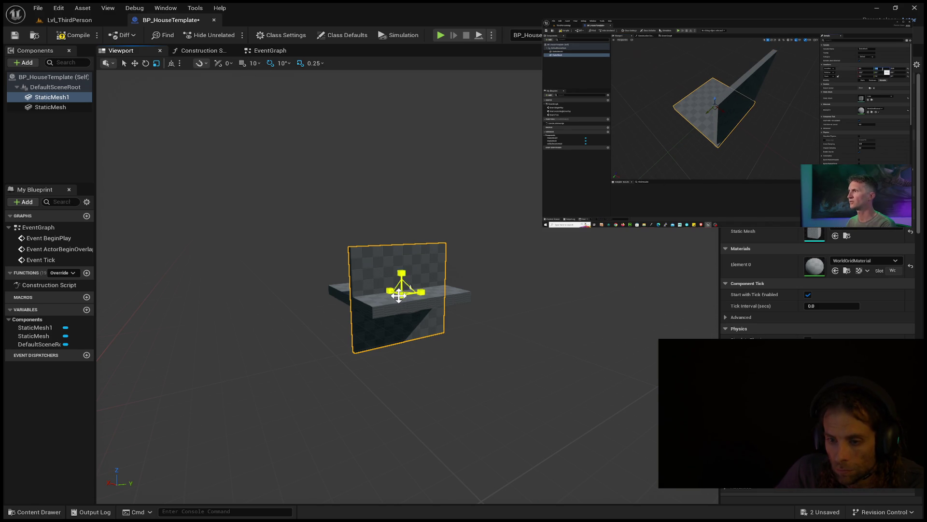
pyautogui.moveTo(451, 341); pyautogui.dragTo(399, 292)
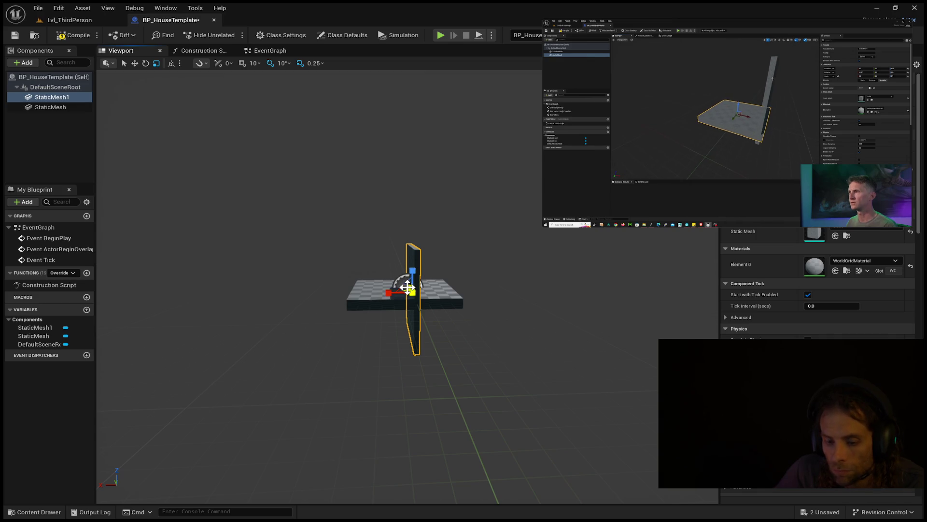
pyautogui.moveTo(397, 291)
pyautogui.mouseDown()
pyautogui.moveTo(529, 352)
pyautogui.moveTo(543, 348)
pyautogui.moveTo(411, 339)
pyautogui.mouseUp()
pyautogui.moveTo(407, 260)
pyautogui.mouseDown()
pyautogui.moveTo(407, 207)
pyautogui.moveTo(435, 212)
pyautogui.moveTo(377, 164)
pyautogui.moveTo(367, 133)
pyautogui.moveTo(385, 127)
pyautogui.mouseUp()
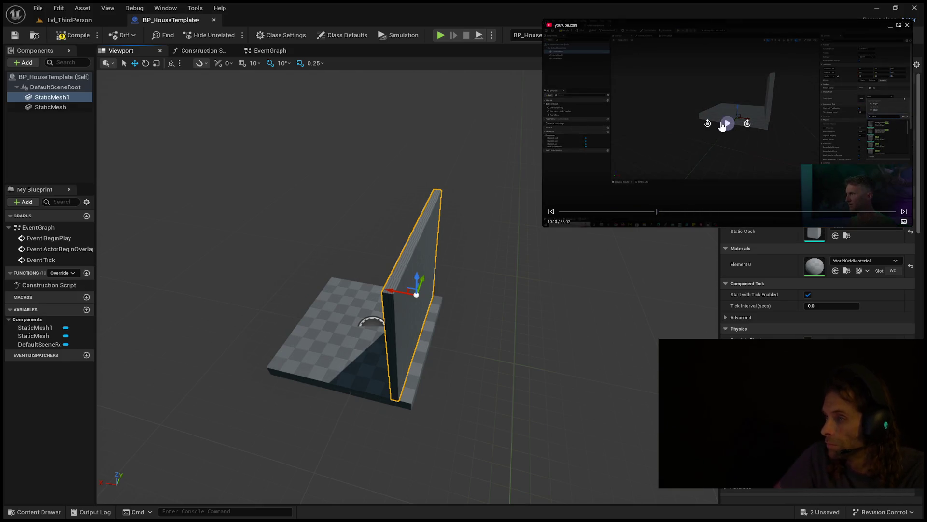
# Scale the wall shorter and lower it down onto the floor
pyautogui.press('e')
pyautogui.press('r')
pyautogui.moveTo(418, 284)
pyautogui.mouseDown()
pyautogui.moveTo(419, 299)
pyautogui.moveTo(396, 280)
pyautogui.moveTo(385, 295)
pyautogui.mouseUp()
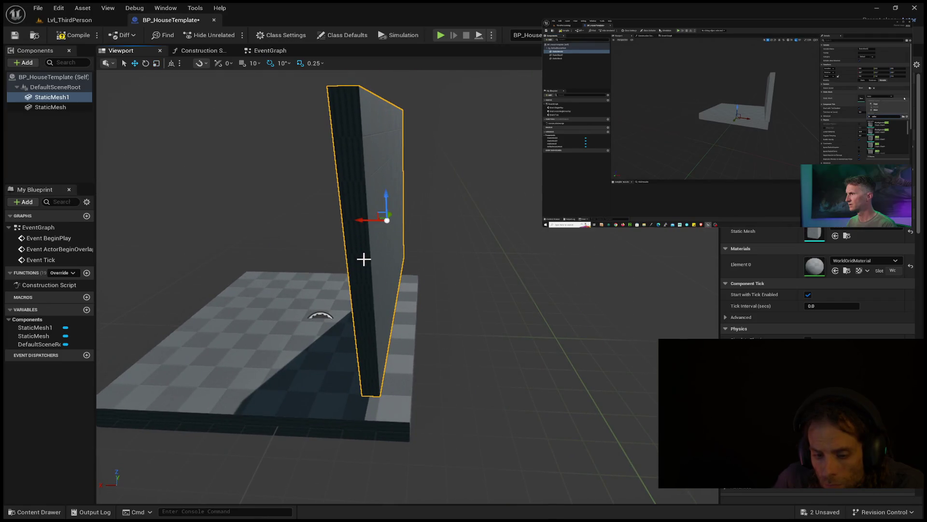
pyautogui.moveTo(386, 201)
pyautogui.mouseDown()
pyautogui.moveTo(384, 240)
pyautogui.moveTo(367, 261)
pyautogui.moveTo(319, 241)
pyautogui.moveTo(302, 290)
pyautogui.mouseUp()
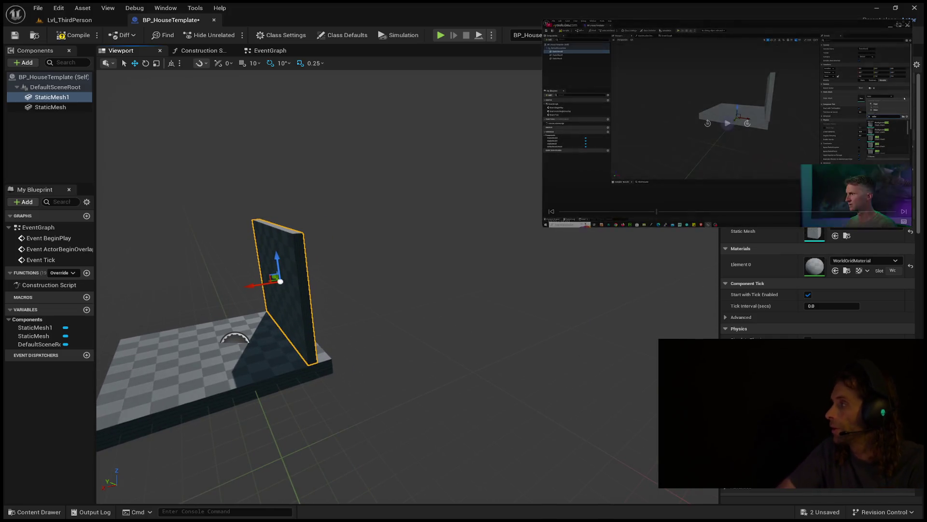
# Slide the wall along X to the slab edge and create StaticMesh2 under it with Ctrl+D
pyautogui.press('space')
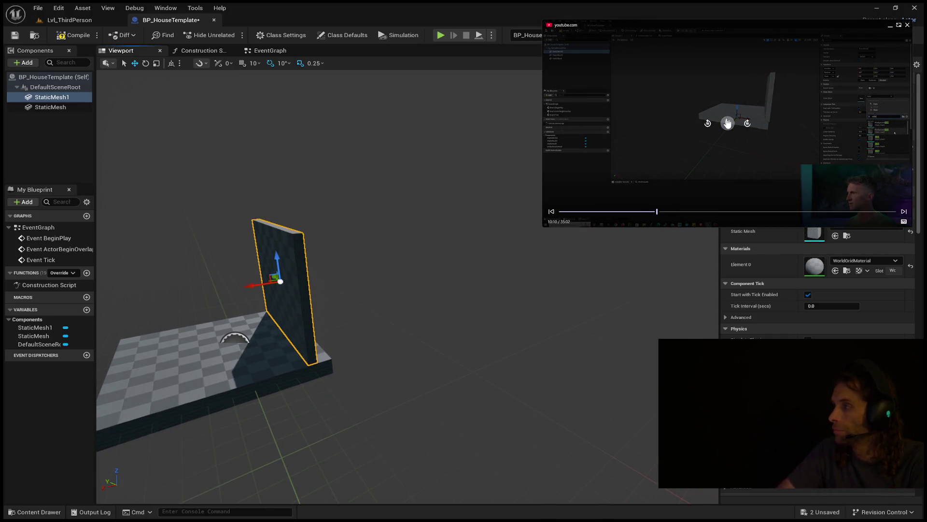
pyautogui.click(728, 123)
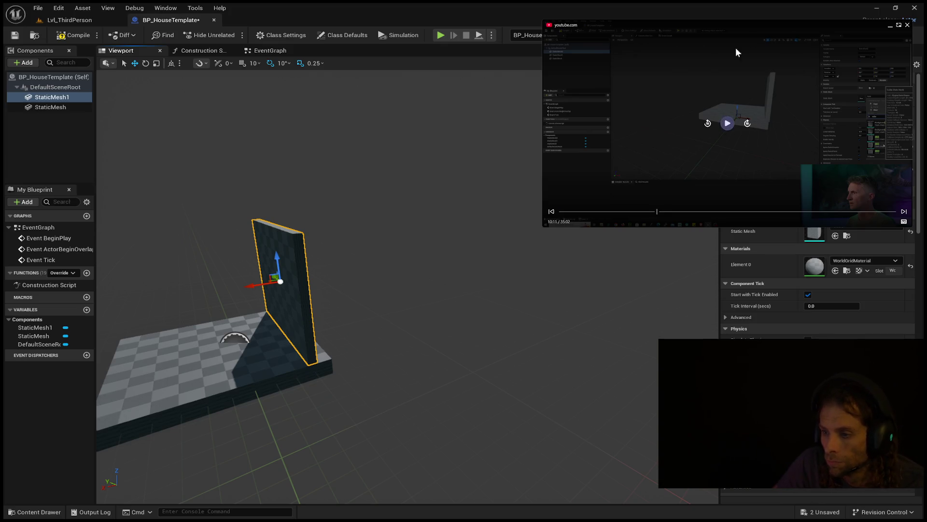
pyautogui.click(727, 123)
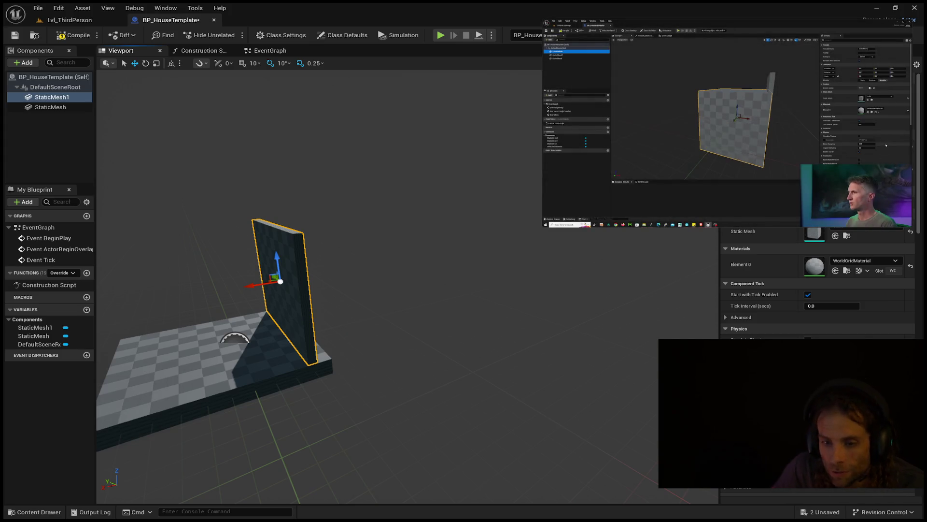
pyautogui.moveTo(255, 283)
pyautogui.mouseDown()
pyautogui.moveTo(267, 280)
pyautogui.moveTo(194, 313)
pyautogui.mouseUp()
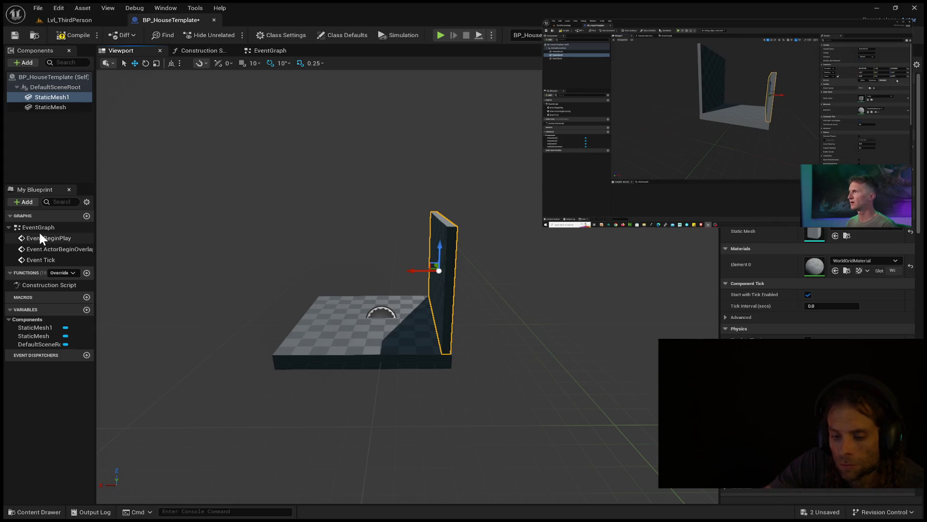
pyautogui.hotkey('ctrl', 'd')
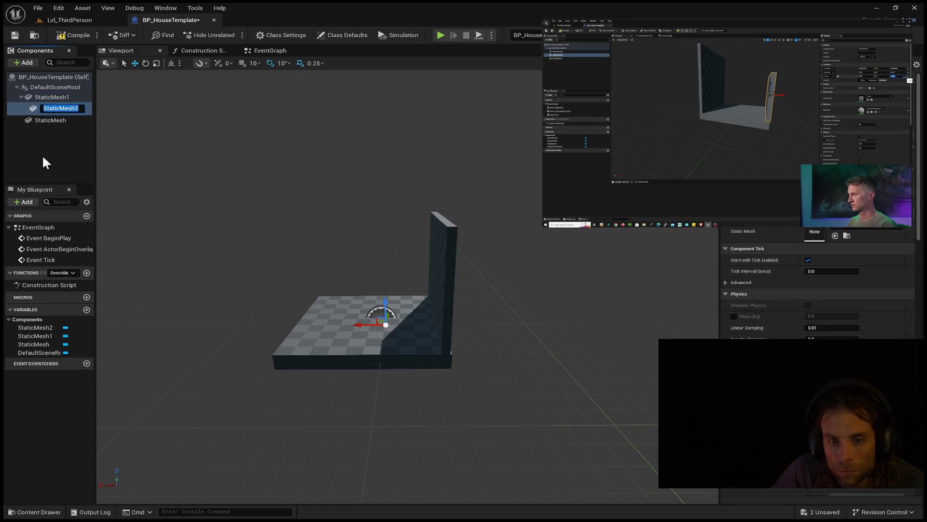
# Move StaticMesh2 directly under DefaultSceneRoot, then shorten and lower the existing wall
pyautogui.click(45, 103)
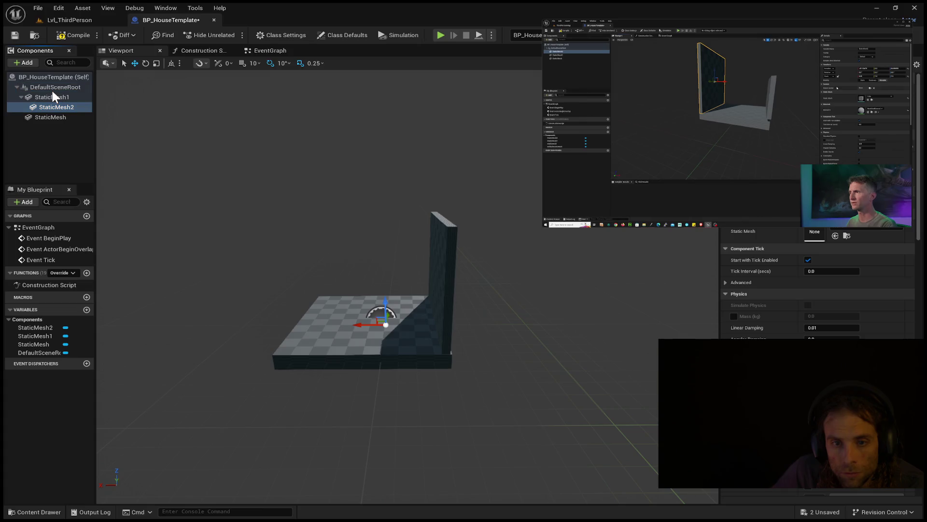
pyautogui.moveTo(46, 103); pyautogui.dragTo(47, 96)
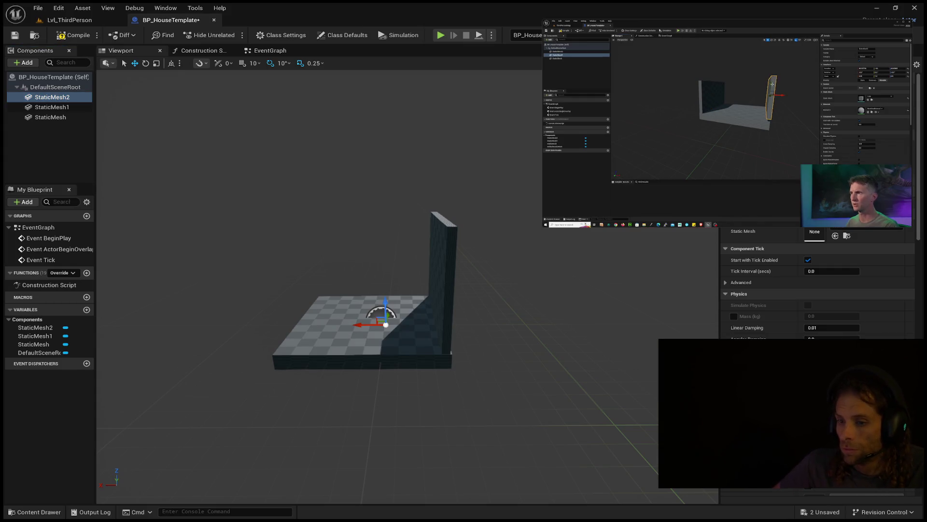
pyautogui.click(445, 240)
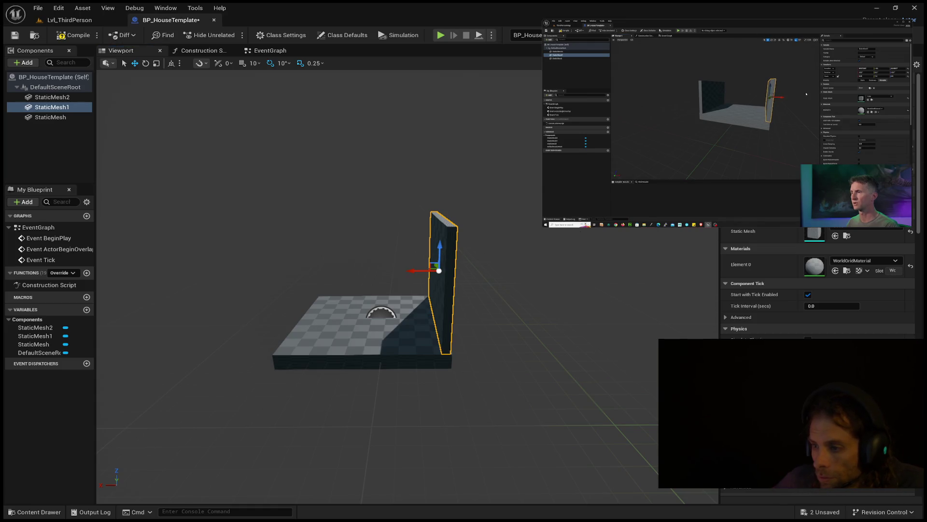
pyautogui.press('Return')
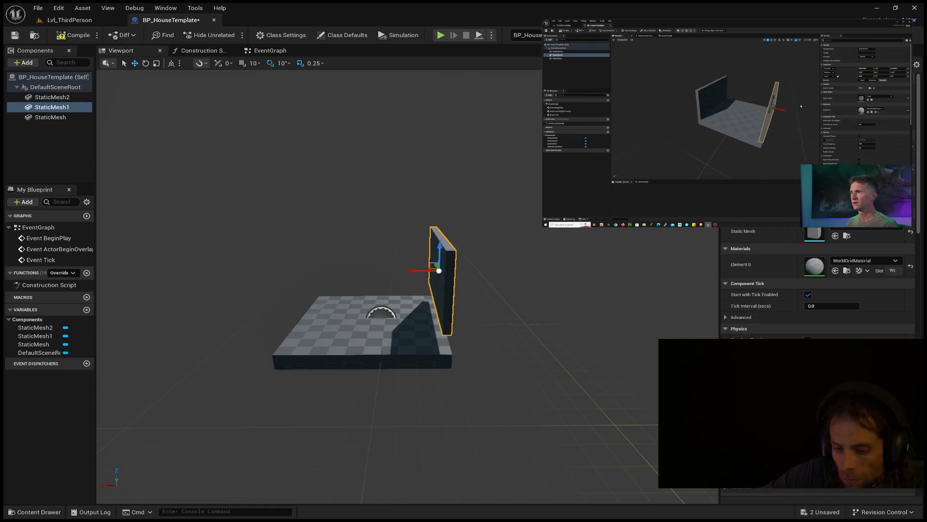
pyautogui.moveTo(440, 256); pyautogui.dragTo(439, 272)
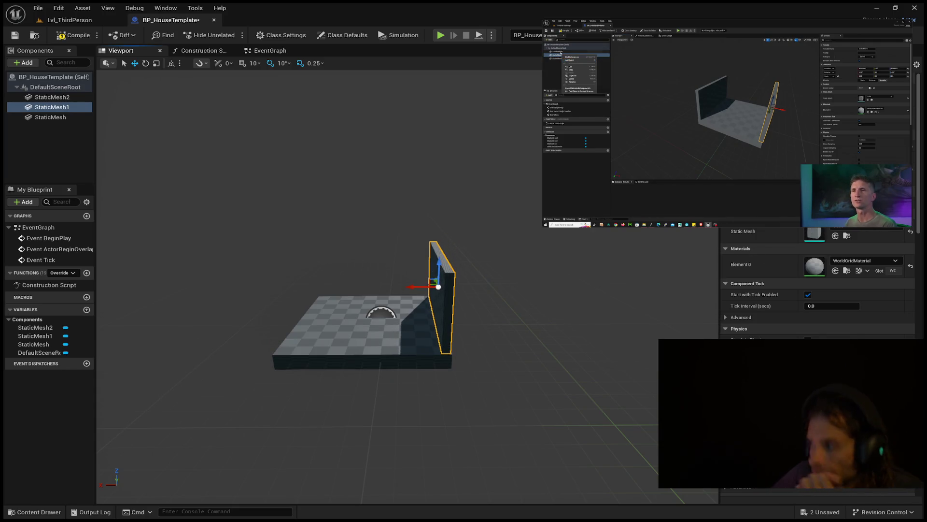
pyautogui.moveTo(553, 76)
pyautogui.click(727, 123)
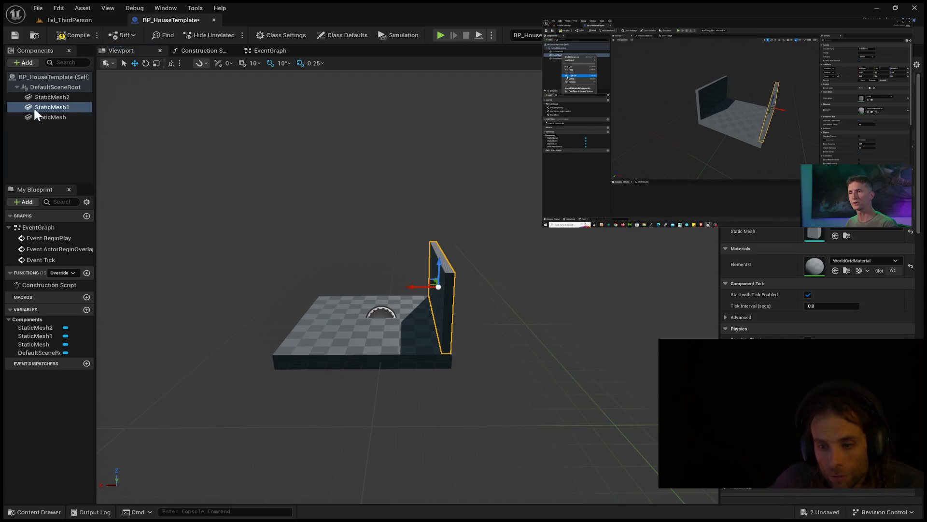
# Select StaticMesh2 and move it far to the left
pyautogui.click(52, 97)
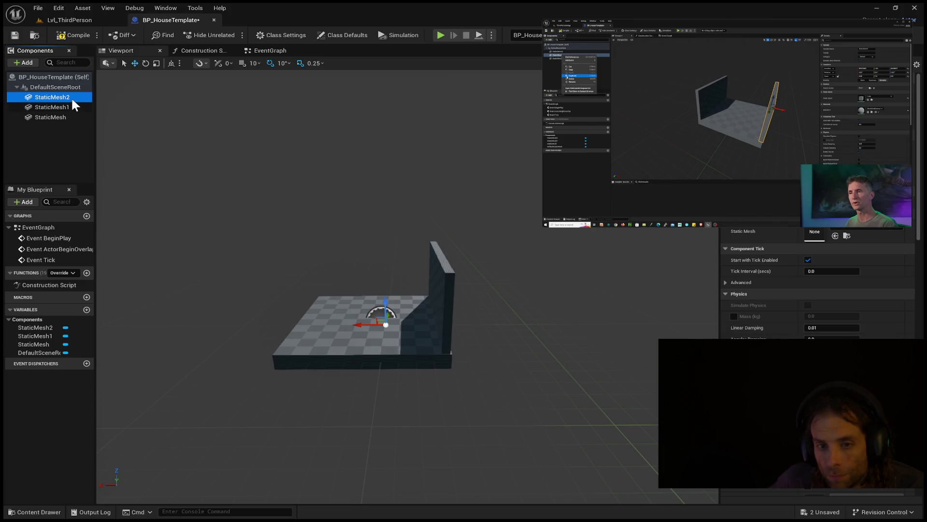
pyautogui.scroll(-5, 344, 255)
pyautogui.scroll(10, 341, 250)
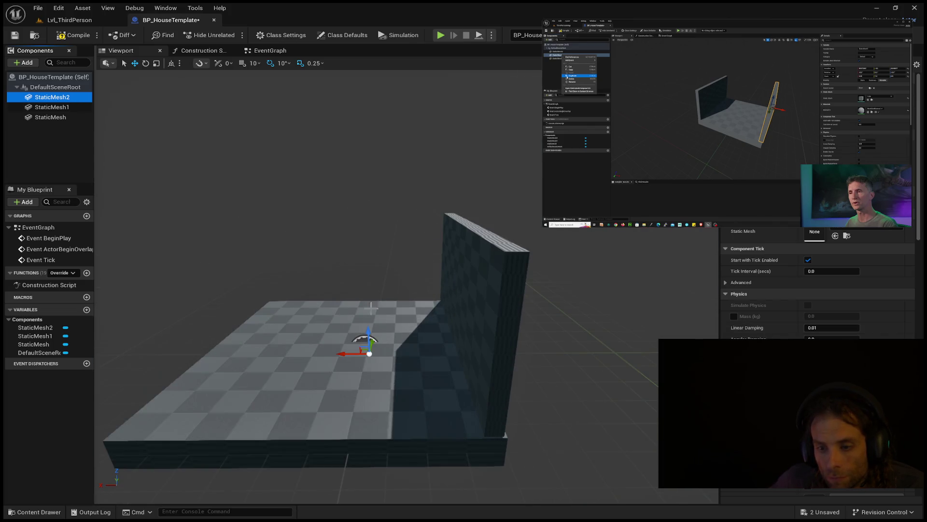
pyautogui.moveTo(355, 353); pyautogui.dragTo(128, 316)
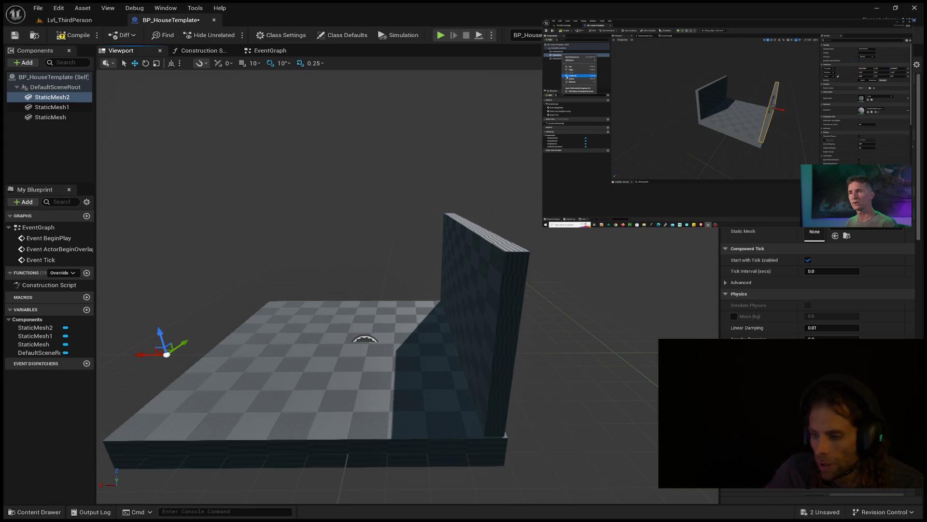
# Position the new cube toward the front and scale it into a thin, shorter wall
pyautogui.moveTo(213, 331); pyautogui.dragTo(145, 333)
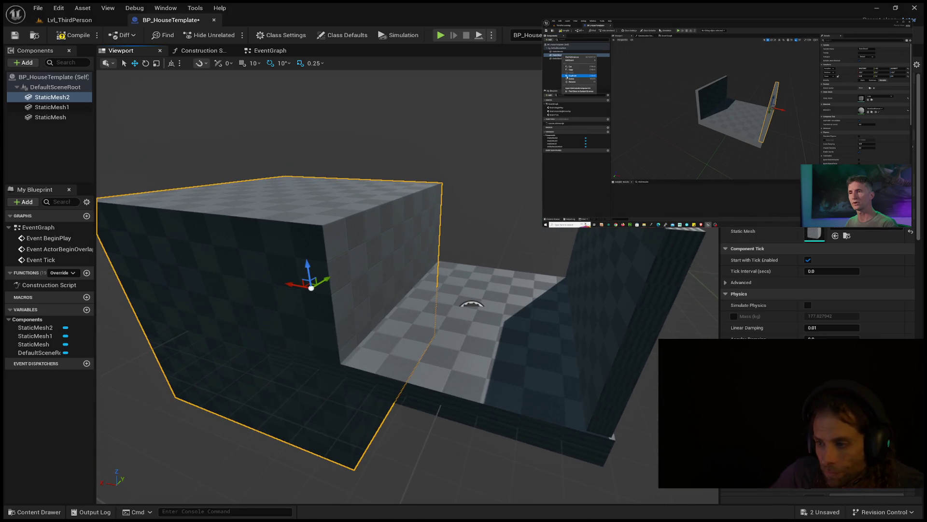
pyautogui.moveTo(294, 286); pyautogui.dragTo(318, 290)
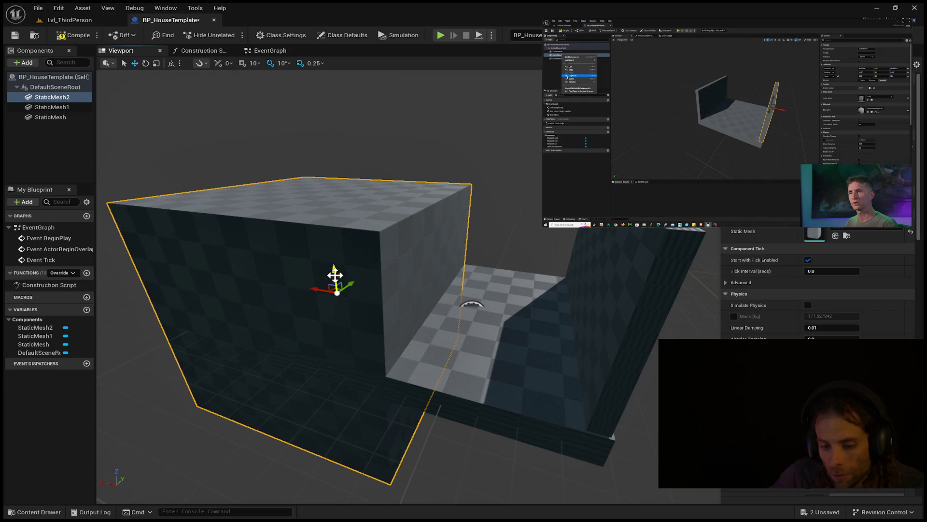
pyautogui.moveTo(334, 276)
pyautogui.mouseDown()
pyautogui.moveTo(341, 203)
pyautogui.moveTo(363, 184)
pyautogui.mouseUp()
pyautogui.press('e')
pyautogui.press('r')
pyautogui.moveTo(300, 207); pyautogui.dragTo(316, 207)
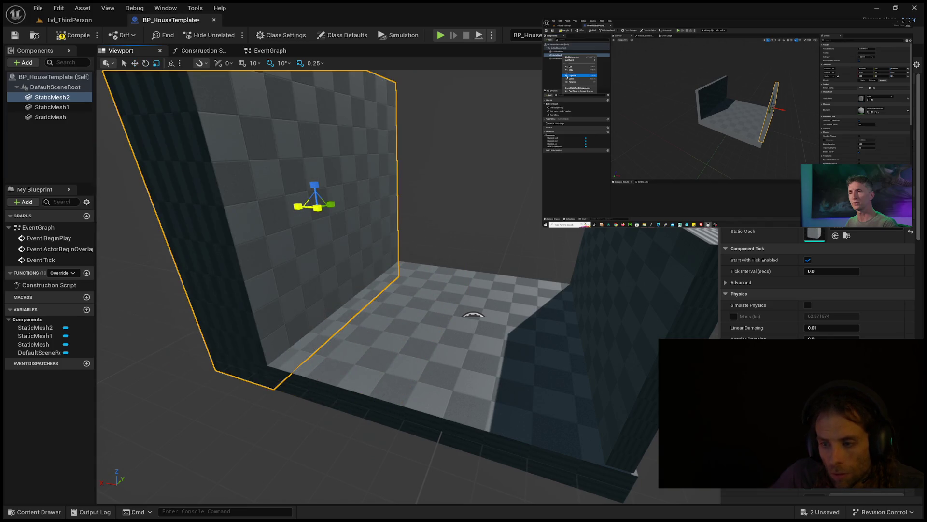
pyautogui.press('w')
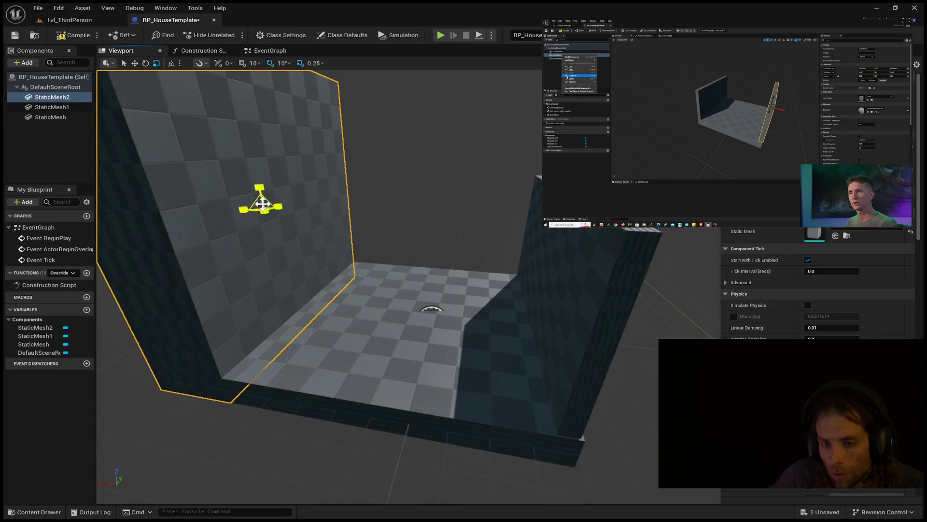
pyautogui.moveTo(262, 193)
pyautogui.mouseDown()
pyautogui.moveTo(262, 217)
pyautogui.moveTo(261, 169)
pyautogui.mouseUp()
pyautogui.moveTo(240, 208); pyautogui.dragTo(240, 237)
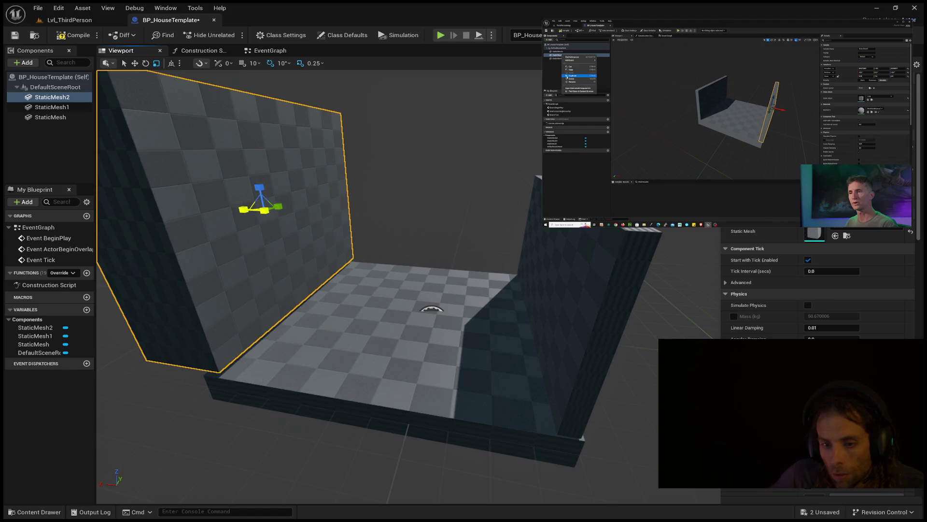
# Shorten the left wall further and lower it onto the floor slab
pyautogui.click(578, 249)
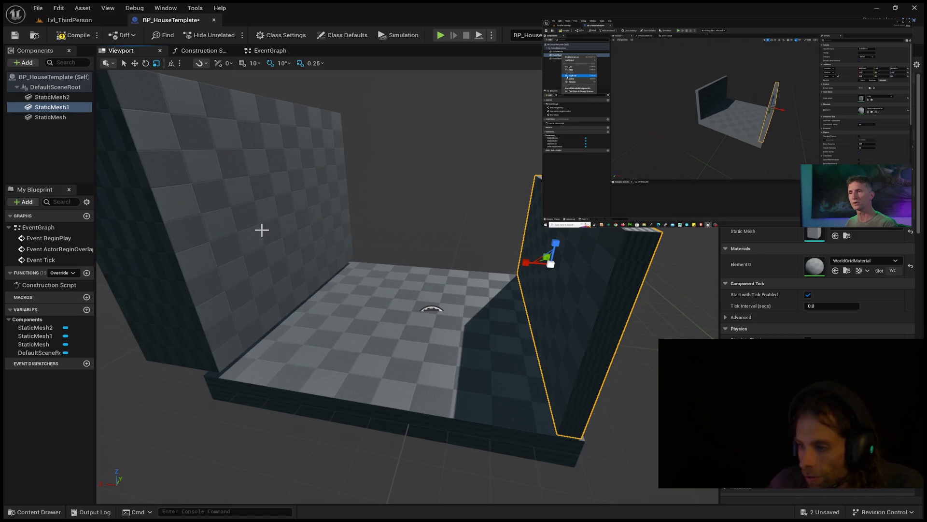
pyautogui.click(303, 223)
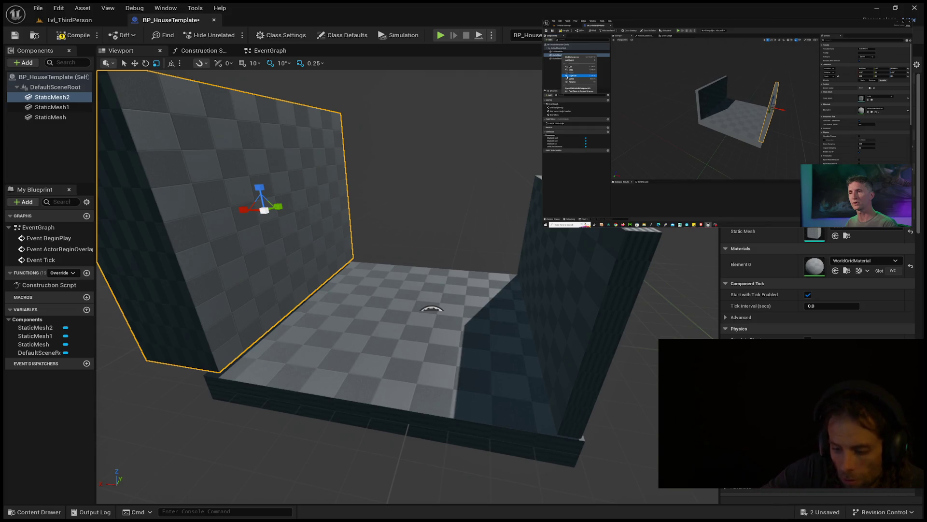
pyautogui.moveTo(367, 309)
pyautogui.mouseDown()
pyautogui.moveTo(416, 271)
pyautogui.moveTo(341, 321)
pyautogui.moveTo(460, 314)
pyautogui.moveTo(434, 317)
pyautogui.mouseUp()
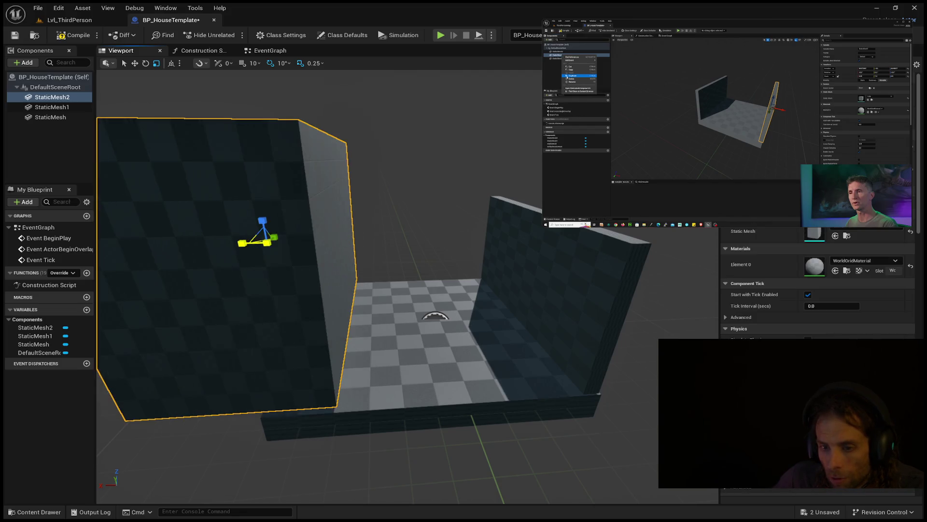
pyautogui.moveTo(261, 223); pyautogui.dragTo(267, 244)
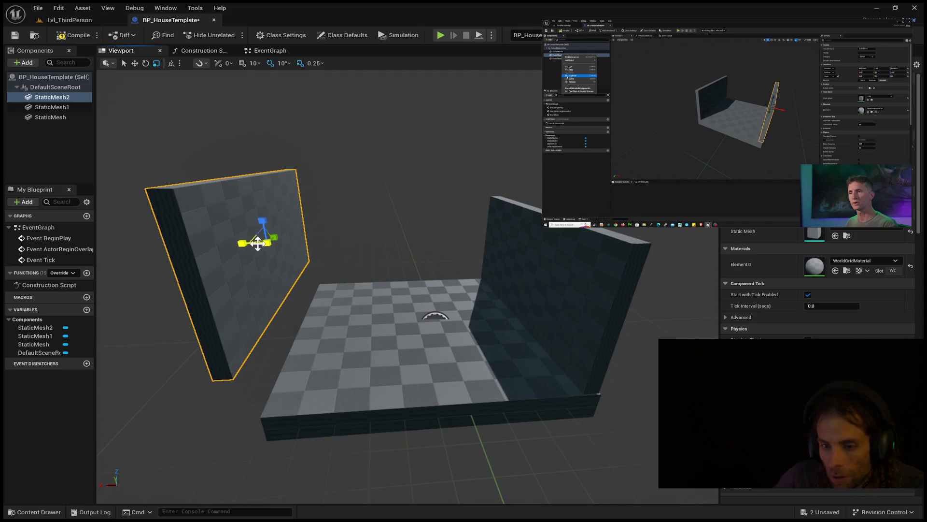
pyautogui.press('e')
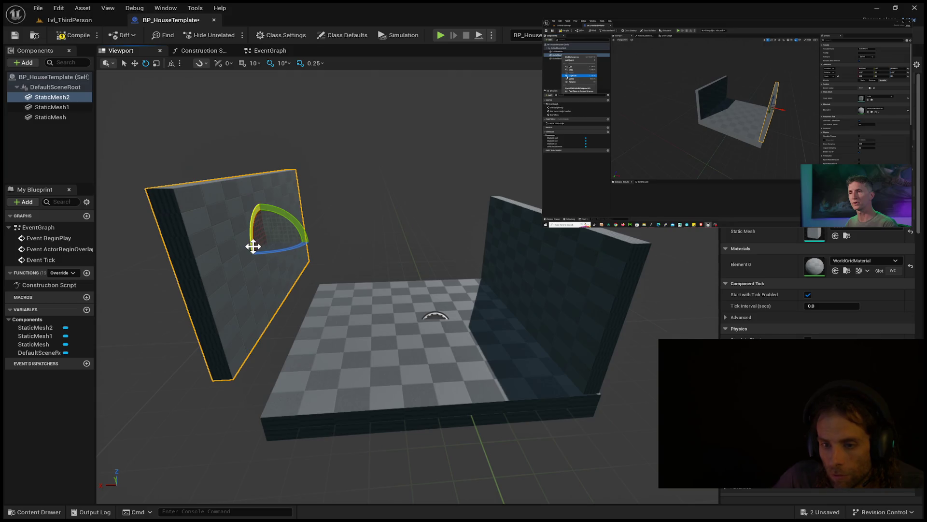
pyautogui.press('r')
pyautogui.moveTo(266, 233)
pyautogui.mouseDown()
pyautogui.moveTo(252, 246)
pyautogui.moveTo(266, 233)
pyautogui.moveTo(277, 250)
pyautogui.moveTo(317, 247)
pyautogui.mouseUp()
pyautogui.moveTo(440, 315); pyautogui.dragTo(327, 243)
pyautogui.moveTo(451, 231)
pyautogui.mouseDown()
pyautogui.moveTo(448, 263)
pyautogui.moveTo(396, 284)
pyautogui.moveTo(425, 285)
pyautogui.moveTo(367, 289)
pyautogui.moveTo(413, 293)
pyautogui.mouseUp()
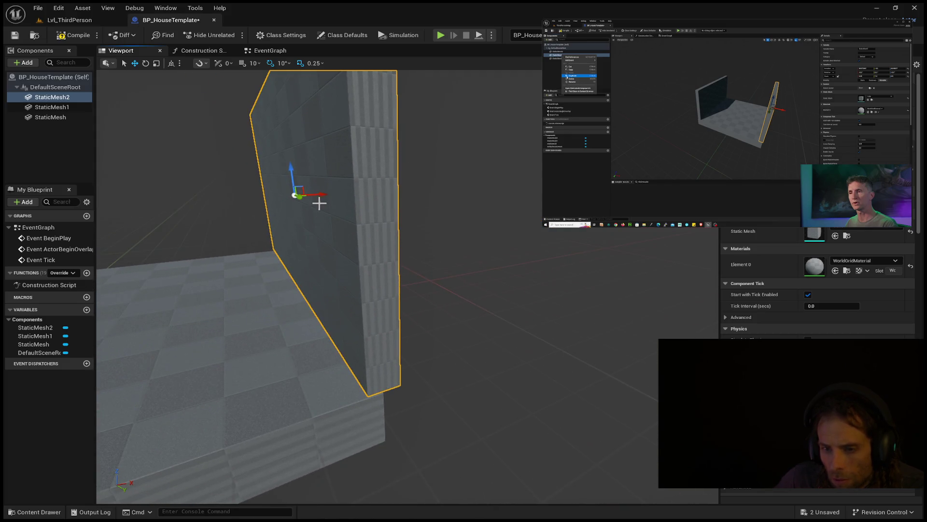
# View the room from a new angle, pause the tutorial, and select the floor slab
pyautogui.moveTo(320, 194)
pyautogui.mouseDown()
pyautogui.moveTo(348, 203)
pyautogui.moveTo(348, 227)
pyautogui.moveTo(406, 227)
pyautogui.moveTo(405, 210)
pyautogui.mouseUp()
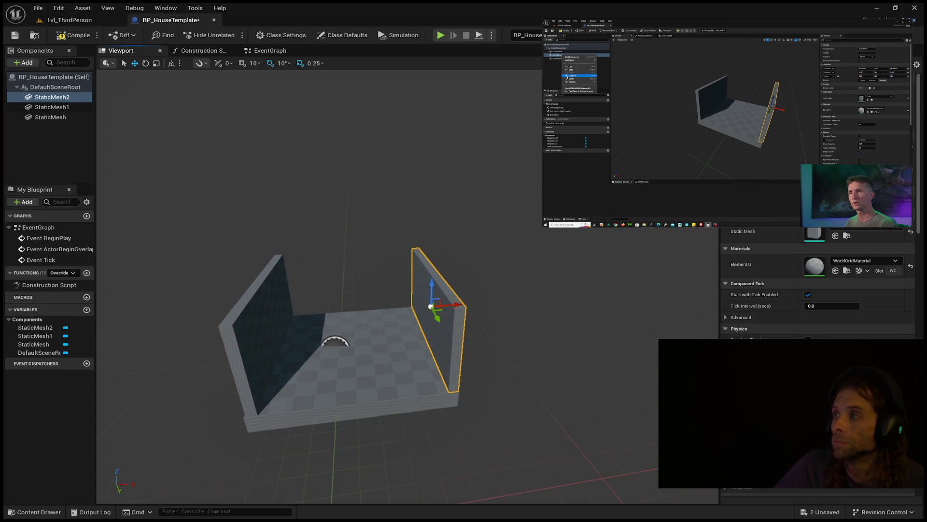
pyautogui.press('space')
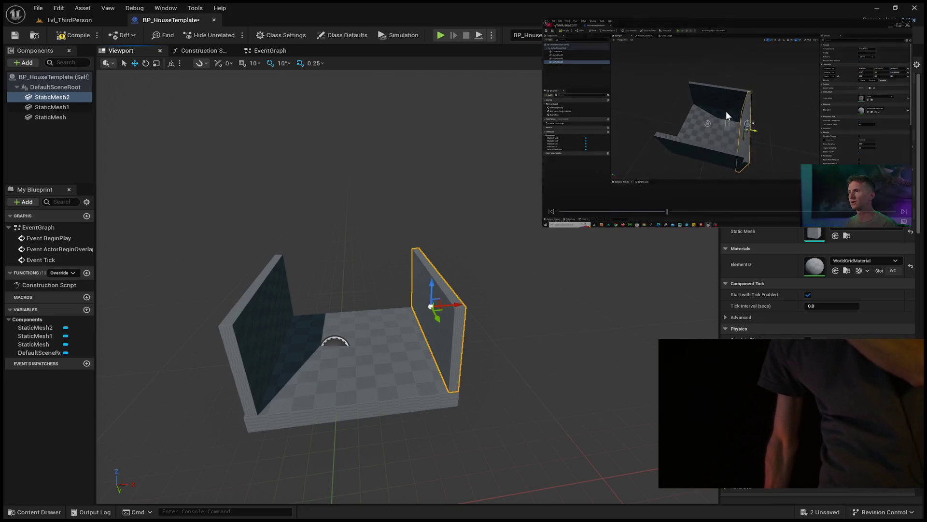
pyautogui.moveTo(566, 56)
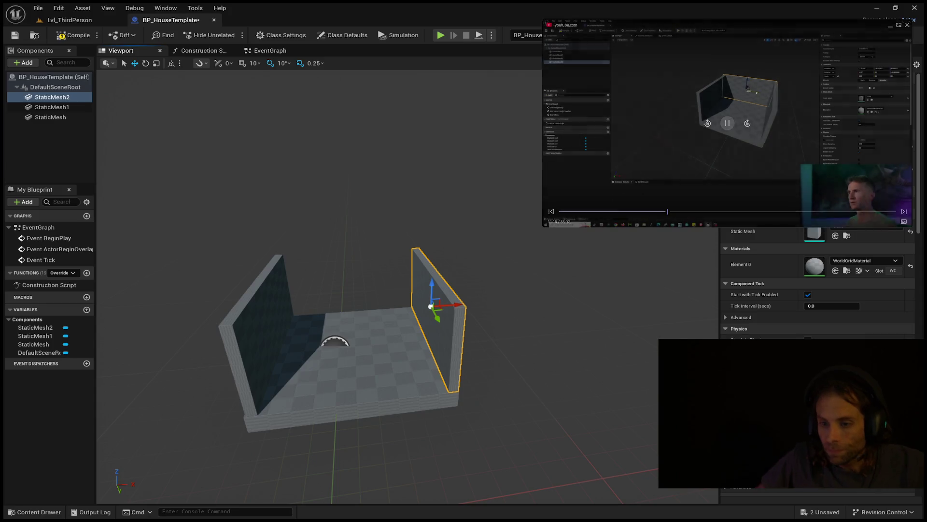
pyautogui.moveTo(449, 346); pyautogui.dragTo(449, 346)
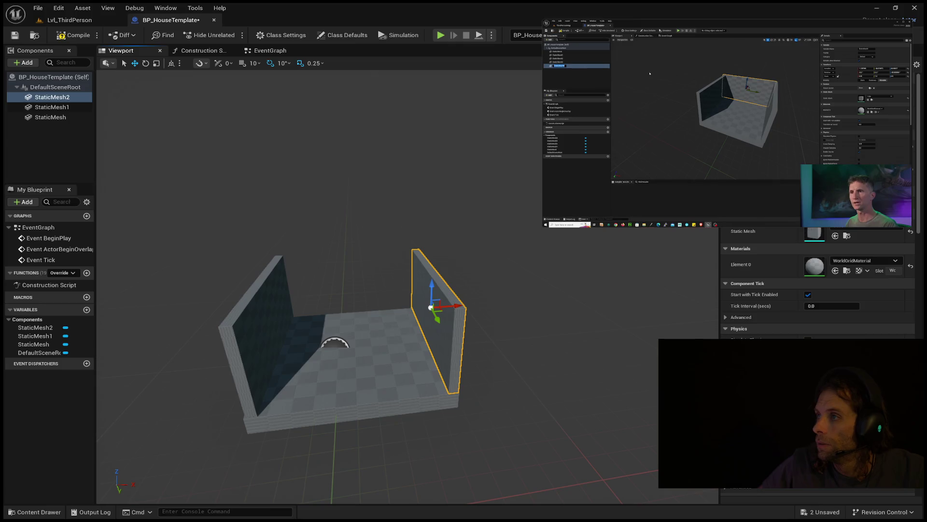
pyautogui.click(56, 121)
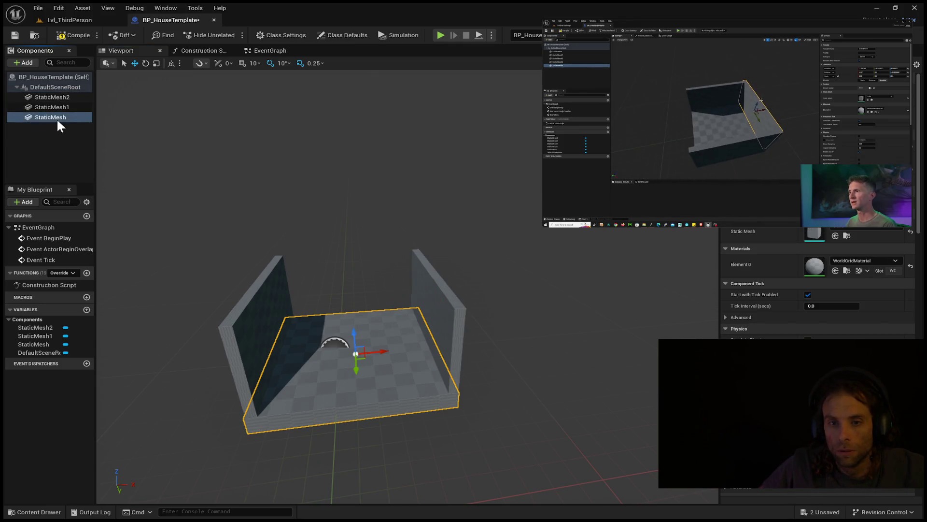
# Duplicate the slab as StaticMesh3 and rotate it about 90 degrees upright
pyautogui.hotkey('ctrl', 'd')
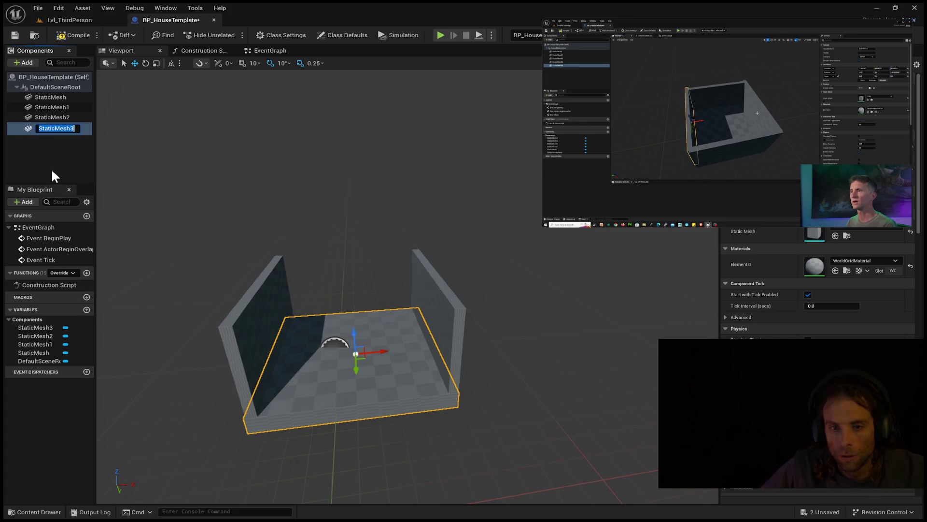
pyautogui.press('Return')
pyautogui.moveTo(325, 357)
pyautogui.mouseDown()
pyautogui.moveTo(325, 347)
pyautogui.moveTo(394, 454)
pyautogui.mouseUp()
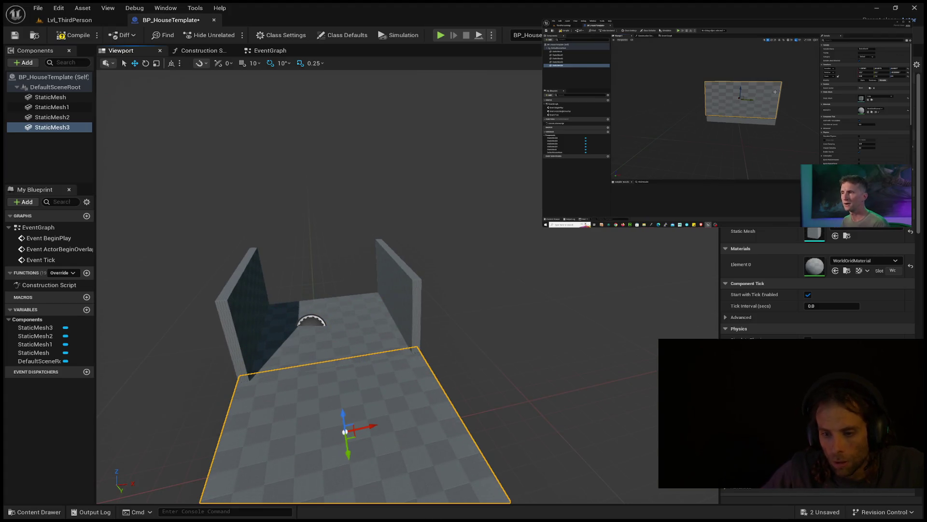
pyautogui.moveTo(758, 107)
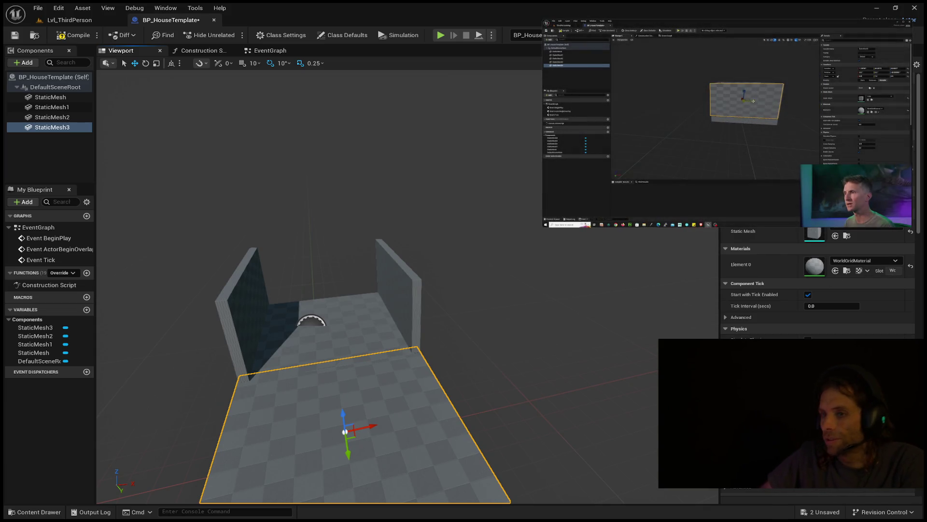
pyautogui.press('f')
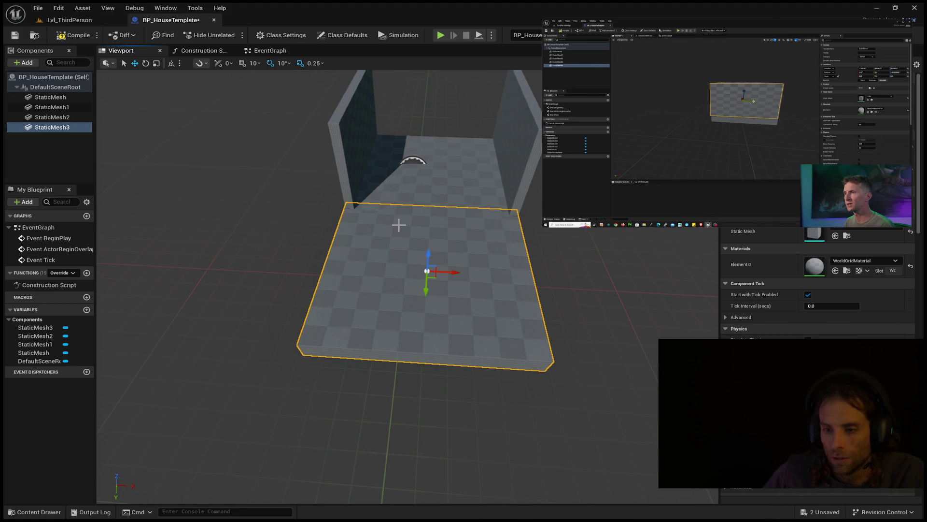
pyautogui.moveTo(436, 270)
pyautogui.mouseDown()
pyautogui.moveTo(430, 279)
pyautogui.moveTo(464, 276)
pyautogui.mouseUp()
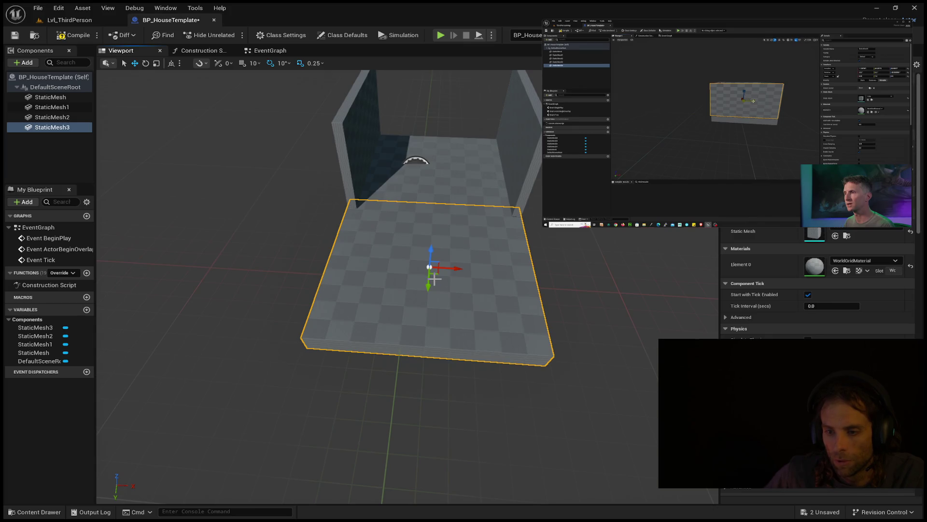
pyautogui.press('e')
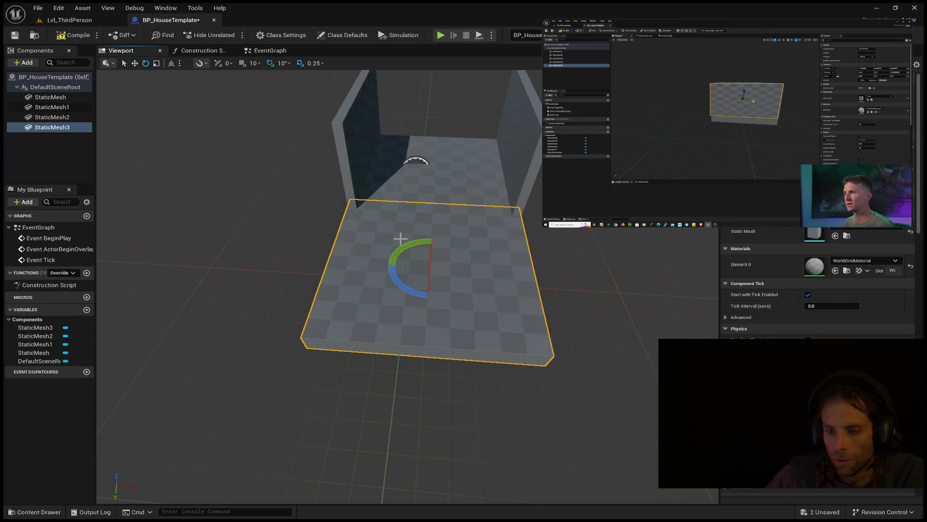
pyautogui.moveTo(430, 284); pyautogui.dragTo(508, 316)
# Shorten StaticMesh3's height and lower it onto the floor slab as the back wall
pyautogui.press('e')
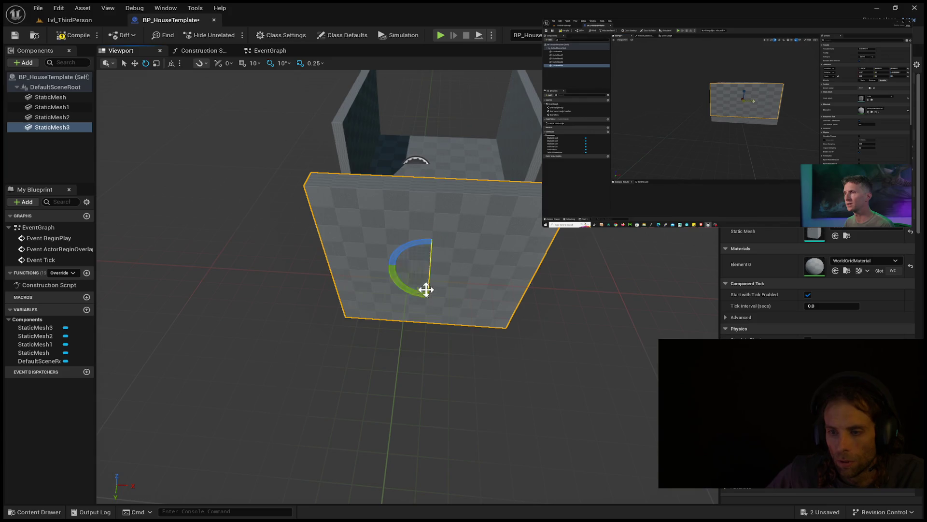
pyautogui.scroll(-10, 504, 386)
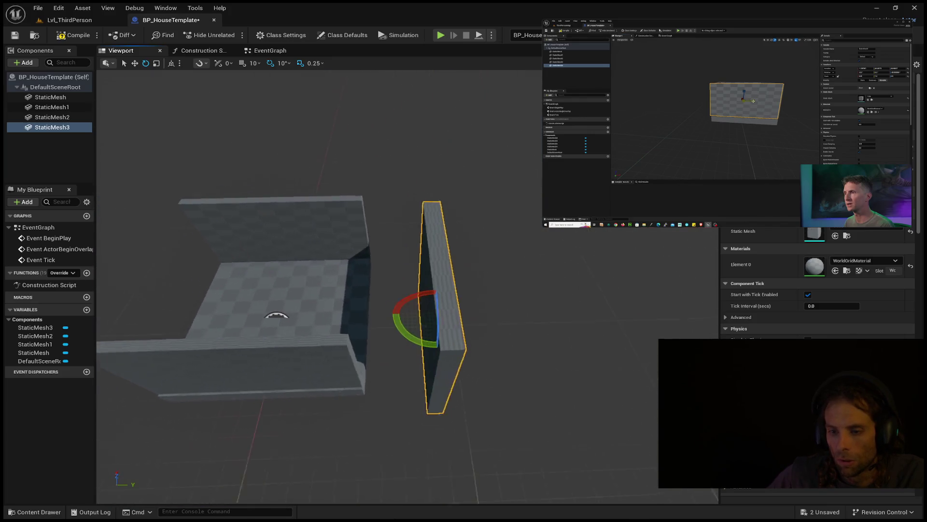
pyautogui.moveTo(504, 386); pyautogui.dragTo(504, 382)
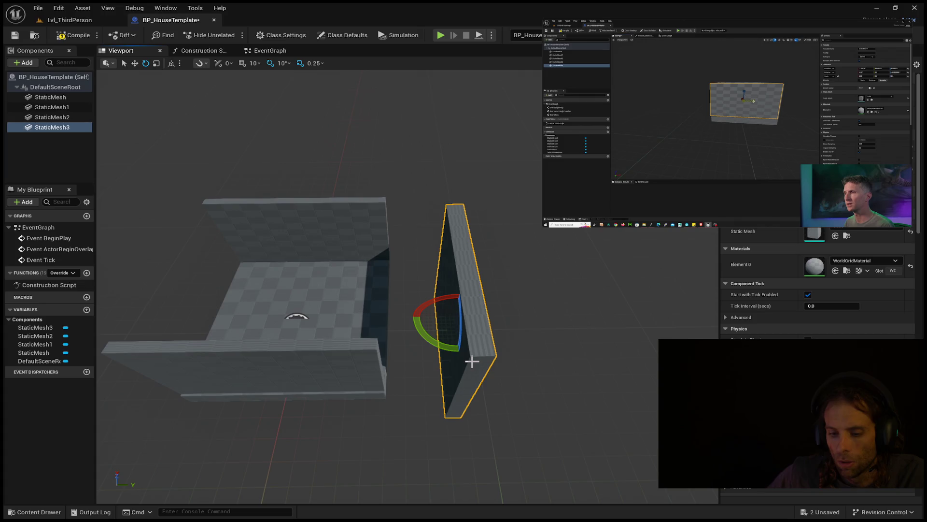
pyautogui.press('r')
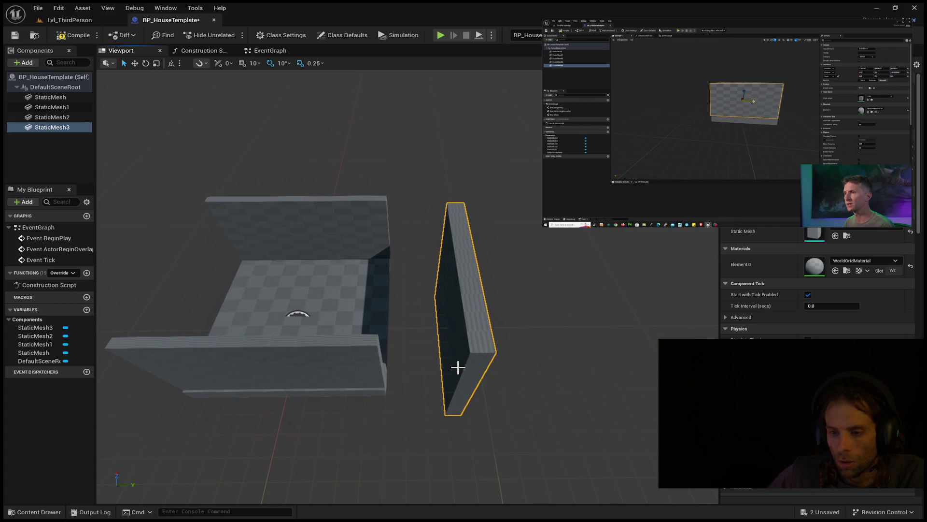
pyautogui.moveTo(439, 313)
pyautogui.mouseDown()
pyautogui.moveTo(483, 315)
pyautogui.moveTo(483, 280)
pyautogui.moveTo(463, 290)
pyautogui.moveTo(445, 270)
pyautogui.moveTo(400, 273)
pyautogui.moveTo(408, 218)
pyautogui.moveTo(381, 204)
pyautogui.moveTo(377, 179)
pyautogui.mouseUp()
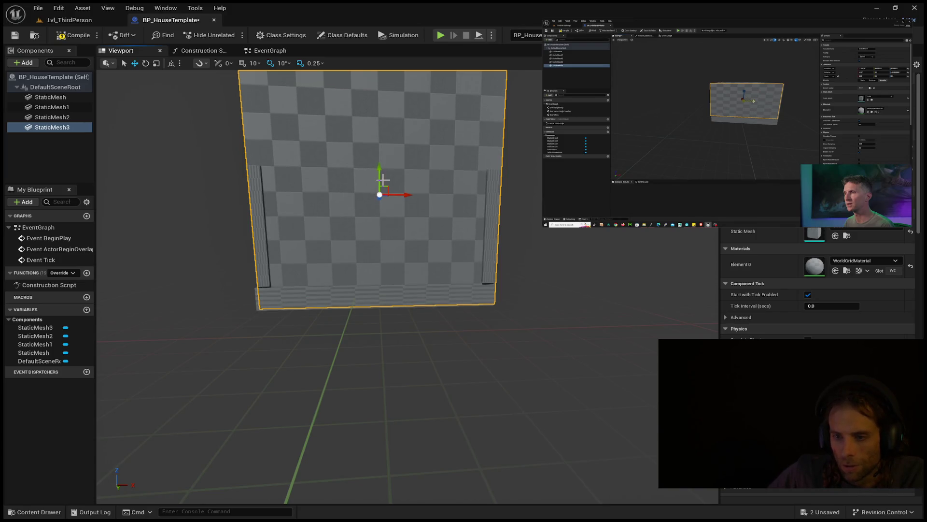
pyautogui.moveTo(377, 170)
pyautogui.mouseDown()
pyautogui.moveTo(380, 193)
pyautogui.moveTo(380, 178)
pyautogui.mouseUp()
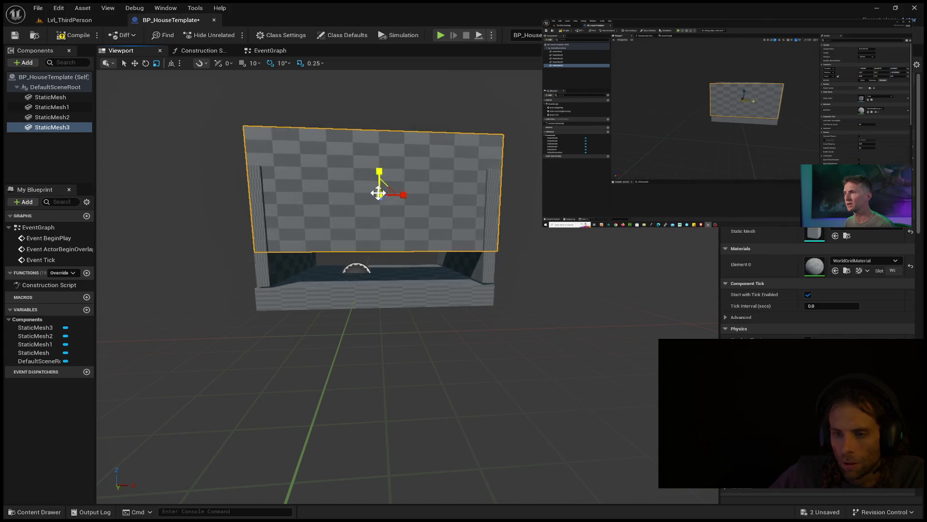
pyautogui.press('e')
pyautogui.moveTo(377, 176)
pyautogui.mouseDown()
pyautogui.moveTo(374, 213)
pyautogui.moveTo(338, 217)
pyautogui.moveTo(387, 208)
pyautogui.moveTo(367, 215)
pyautogui.moveTo(381, 211)
pyautogui.moveTo(416, 227)
pyautogui.mouseUp()
pyautogui.click(64, 127)
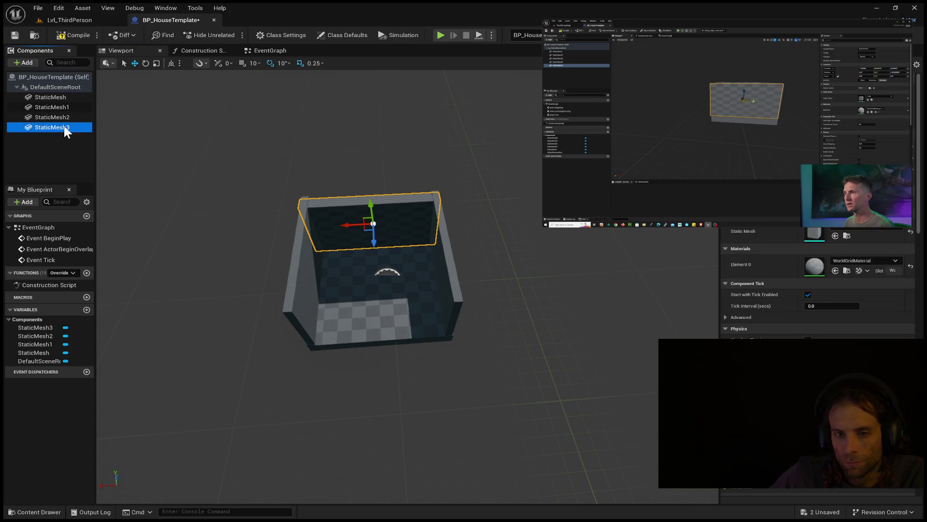
# Duplicate the back wall as StaticMesh4 and move it to the front of the room
pyautogui.hotkey('ctrl', 'd')
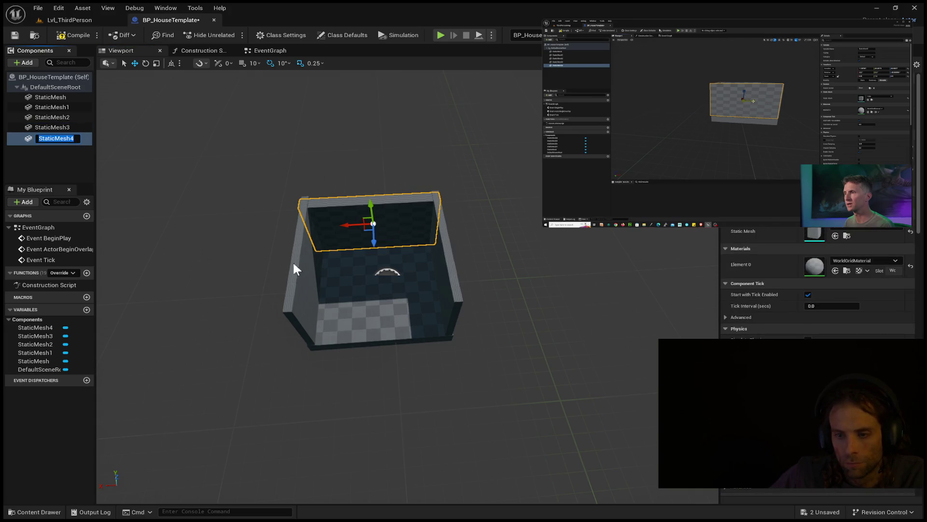
pyautogui.moveTo(375, 236); pyautogui.dragTo(376, 341)
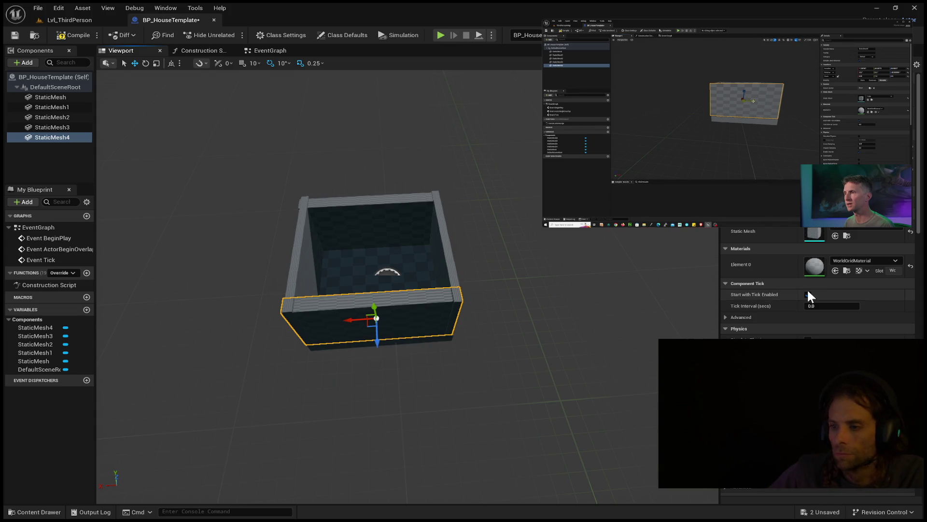
pyautogui.moveTo(728, 144)
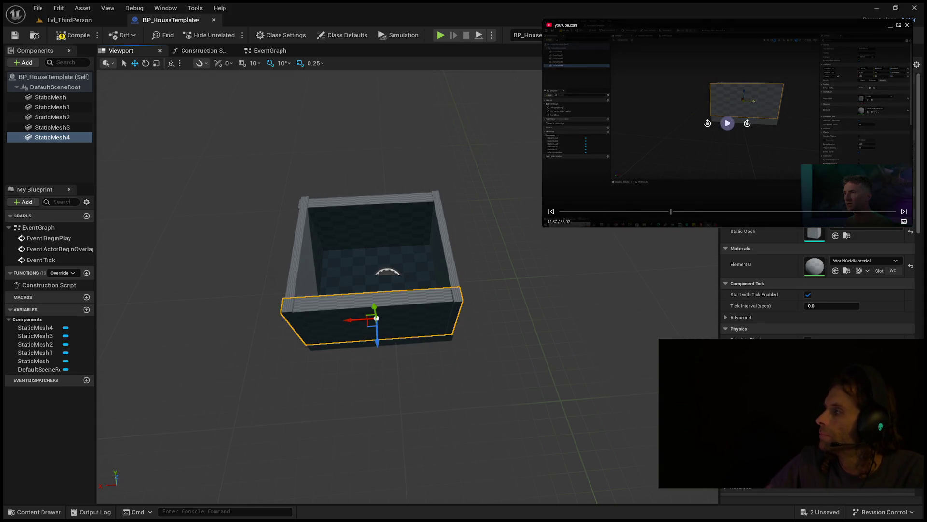
pyautogui.click(727, 122)
pyautogui.moveTo(307, 326); pyautogui.dragTo(505, 315)
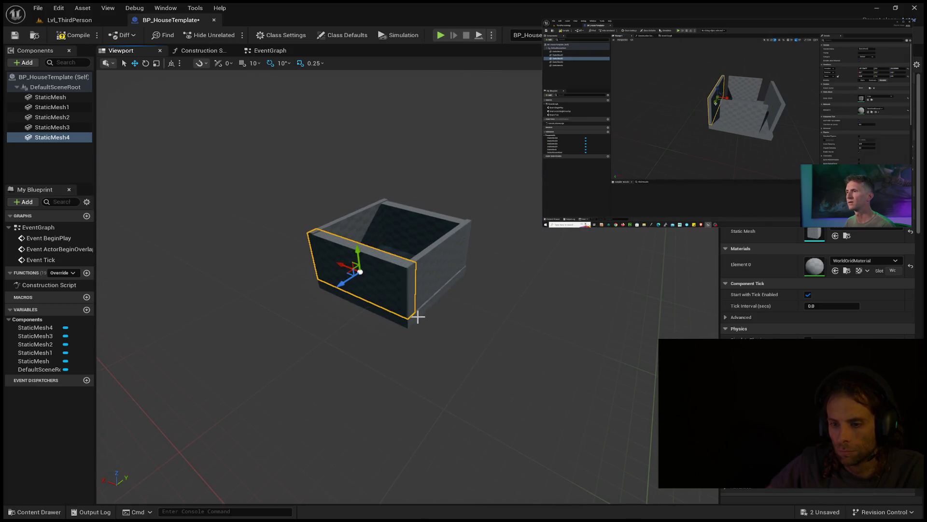
pyautogui.scroll(5, 367, 285)
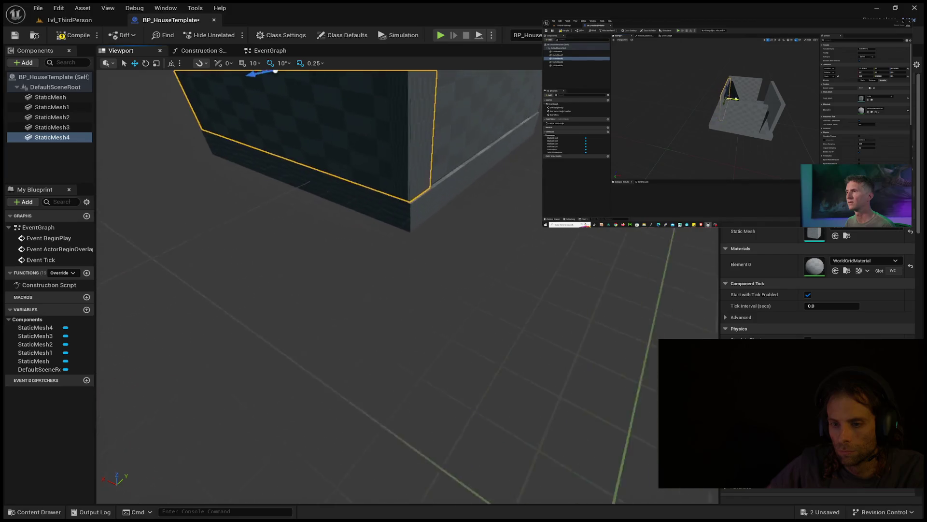
pyautogui.moveTo(367, 285)
pyautogui.mouseDown()
pyautogui.moveTo(333, 285)
pyautogui.moveTo(338, 309)
pyautogui.moveTo(377, 309)
pyautogui.moveTo(396, 300)
pyautogui.moveTo(396, 285)
pyautogui.moveTo(485, 328)
pyautogui.moveTo(342, 338)
pyautogui.moveTo(384, 328)
pyautogui.moveTo(361, 337)
pyautogui.mouseUp()
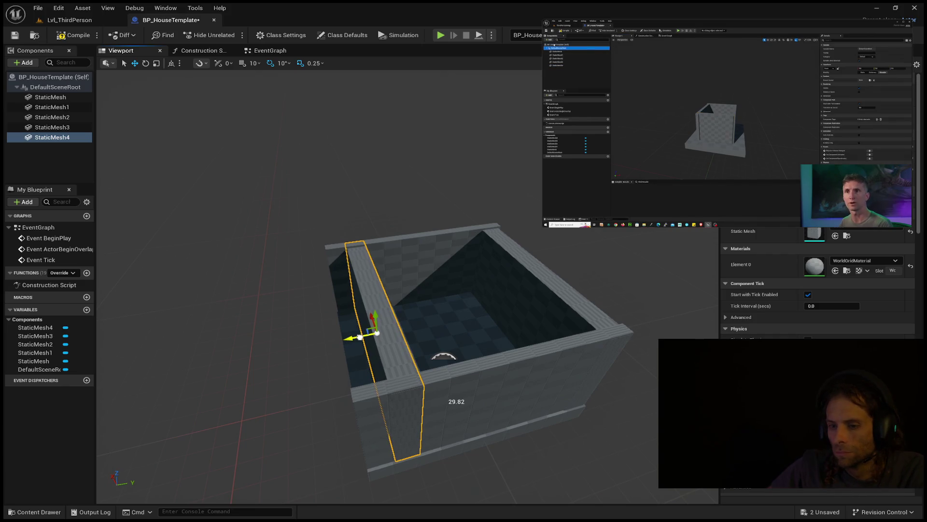
# Align the front wall with the side walls and add an empty StaticMesh5 beneath it
pyautogui.moveTo(370, 334); pyautogui.dragTo(334, 335)
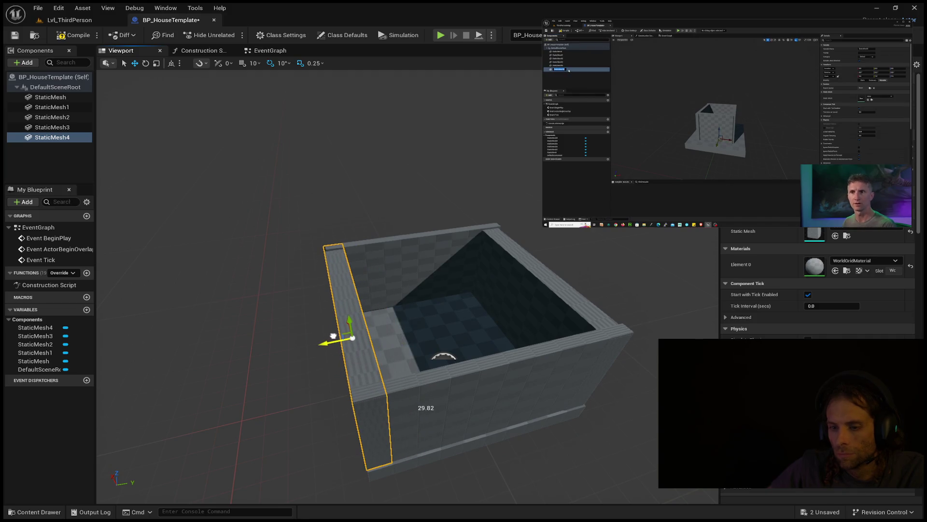
pyautogui.scroll(-5, 338, 341)
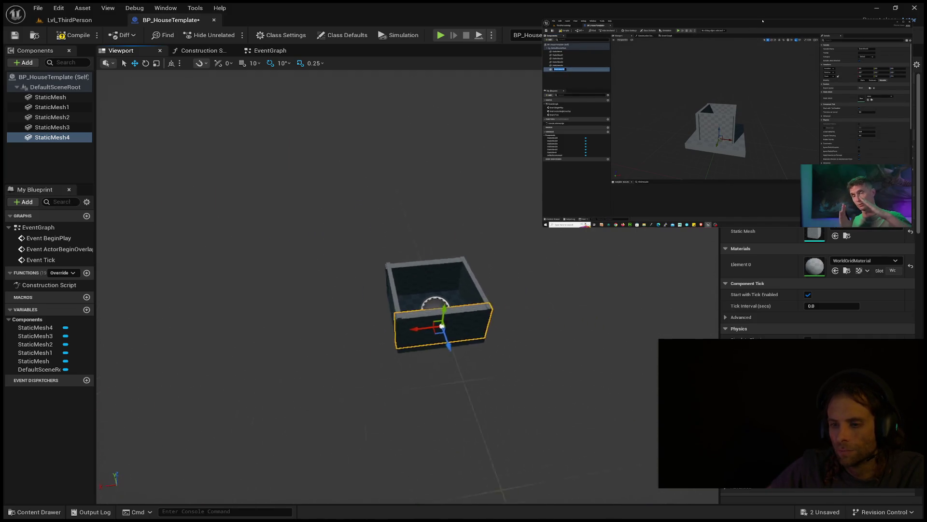
pyautogui.scroll(5, 341, 334)
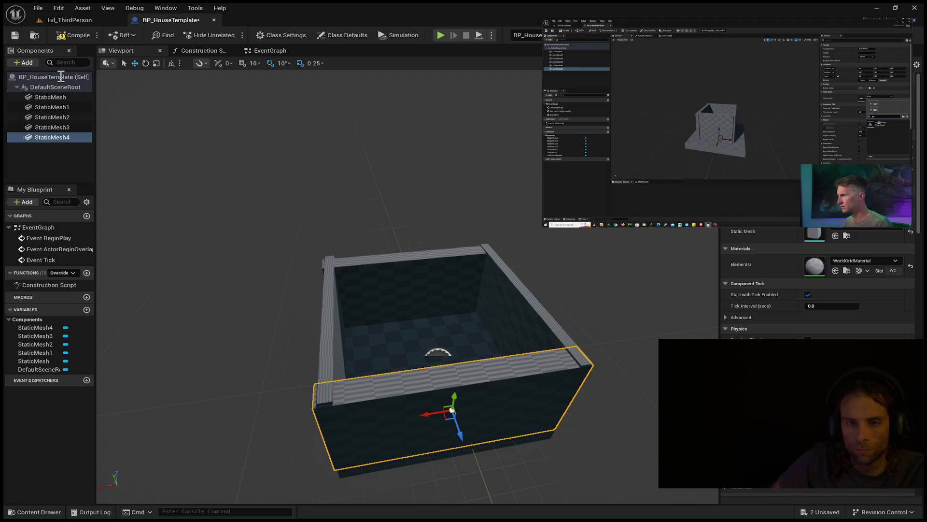
pyautogui.click(48, 175)
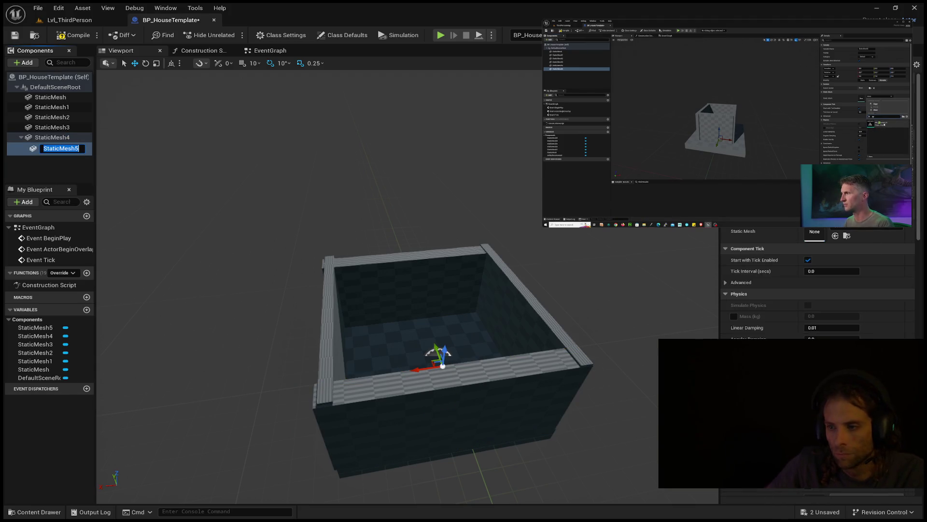
pyautogui.press('Return')
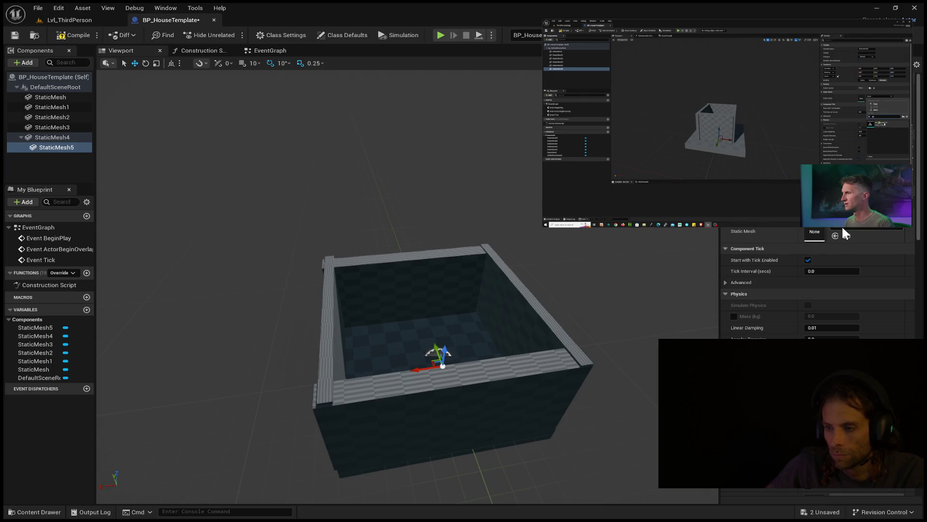
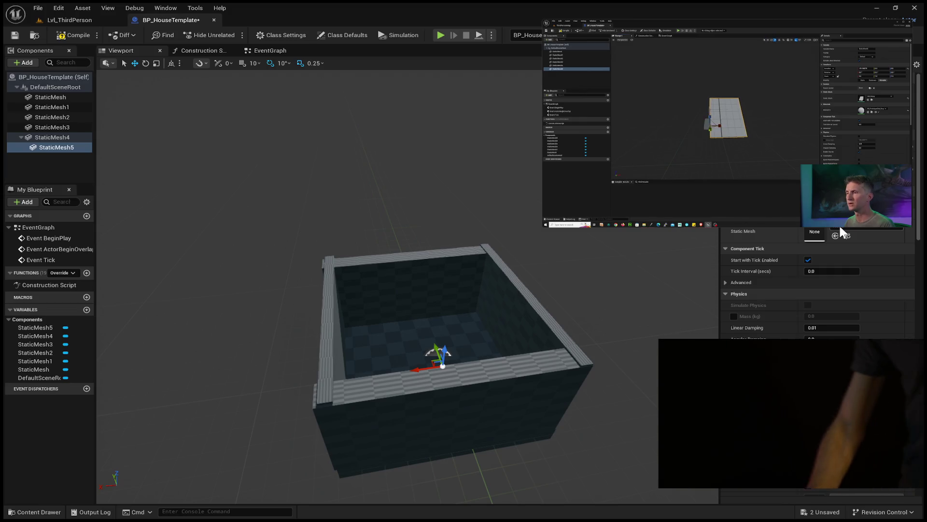
# Assign the wedge mesh to StaticMesh5 in the Details panel
pyautogui.click(837, 235)
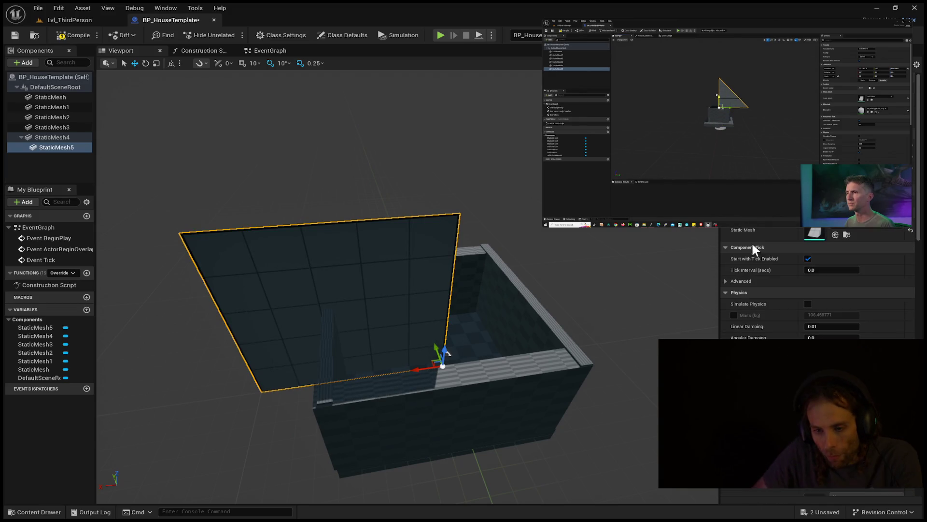
pyautogui.scroll(3, 420, 290)
pyautogui.moveTo(427, 247); pyautogui.dragTo(450, 224)
# Slide the wedge sideways along Y and shorten it along its Y axis
pyautogui.moveTo(393, 235)
pyautogui.mouseDown()
pyautogui.moveTo(428, 243)
pyautogui.moveTo(413, 225)
pyautogui.mouseUp()
pyautogui.press('e')
pyautogui.press('r')
pyautogui.moveTo(406, 458)
pyautogui.mouseDown()
pyautogui.moveTo(390, 460)
pyautogui.moveTo(399, 460)
pyautogui.moveTo(382, 441)
pyautogui.moveTo(385, 462)
pyautogui.mouseUp()
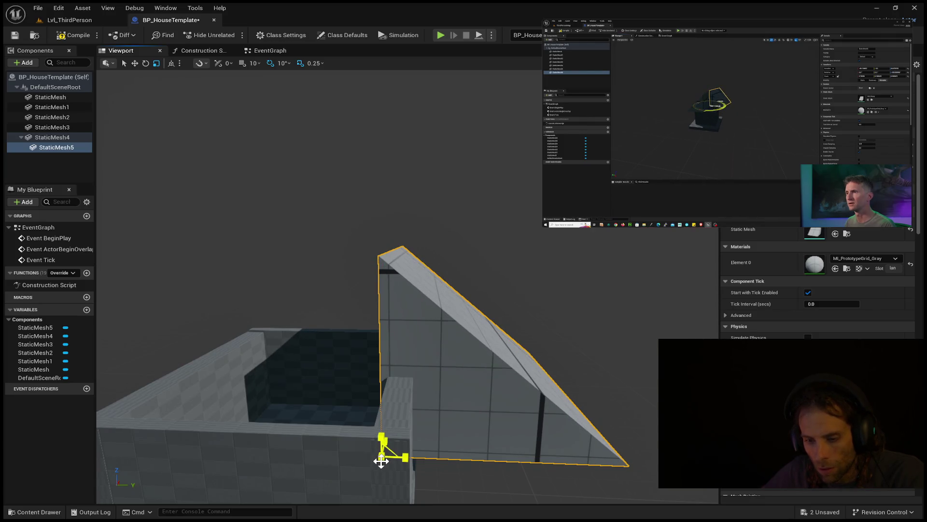
# Move the wedge up over the walls and slide it along X above the box
pyautogui.press('w')
pyautogui.moveTo(382, 453)
pyautogui.mouseDown()
pyautogui.moveTo(382, 423)
pyautogui.moveTo(318, 403)
pyautogui.moveTo(334, 405)
pyautogui.moveTo(330, 414)
pyautogui.moveTo(322, 407)
pyautogui.moveTo(360, 395)
pyautogui.moveTo(403, 355)
pyautogui.moveTo(383, 389)
pyautogui.moveTo(383, 375)
pyautogui.moveTo(492, 385)
pyautogui.moveTo(175, 381)
pyautogui.mouseUp()
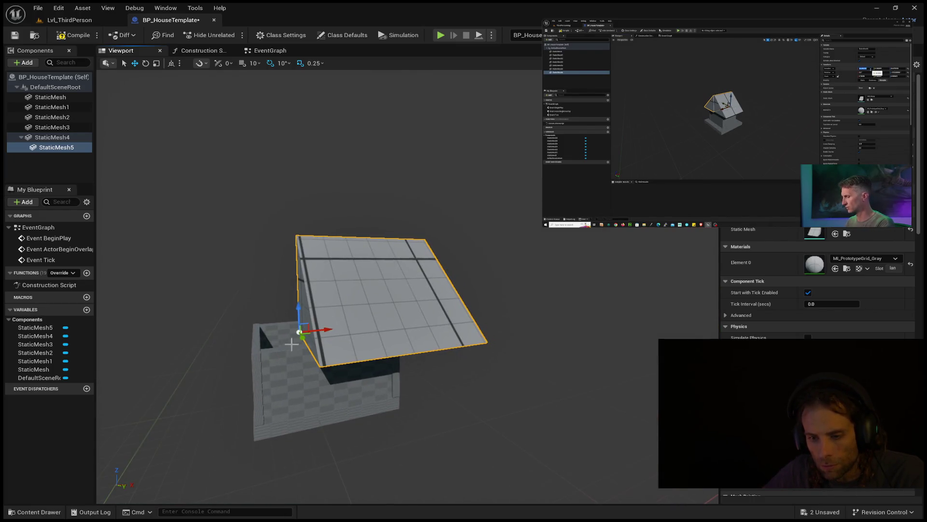
pyautogui.moveTo(298, 333)
pyautogui.mouseDown()
pyautogui.moveTo(252, 333)
pyautogui.moveTo(189, 351)
pyautogui.moveTo(332, 362)
pyautogui.moveTo(338, 381)
pyautogui.moveTo(357, 393)
pyautogui.moveTo(518, 398)
pyautogui.moveTo(314, 348)
pyautogui.moveTo(501, 324)
pyautogui.mouseUp()
pyautogui.press('r')
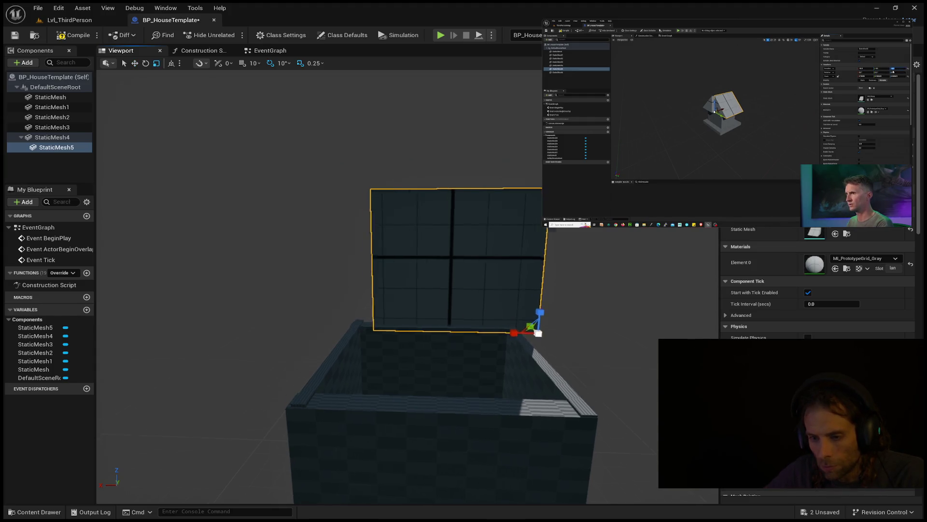
pyautogui.moveTo(483, 309); pyautogui.dragTo(499, 307)
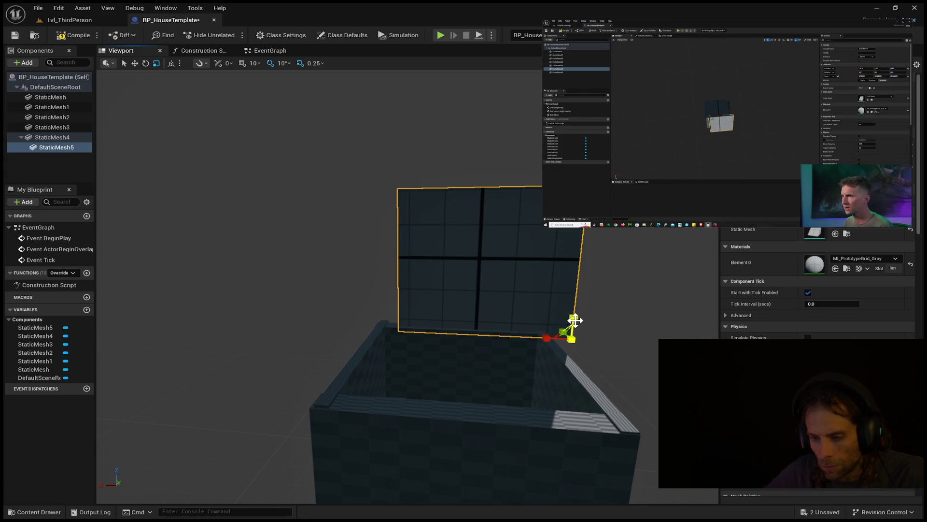
# Slide the roof panel left along X and stretch it along its X axis
pyautogui.press('e')
pyautogui.press('w')
pyautogui.moveTo(572, 335); pyautogui.dragTo(527, 335)
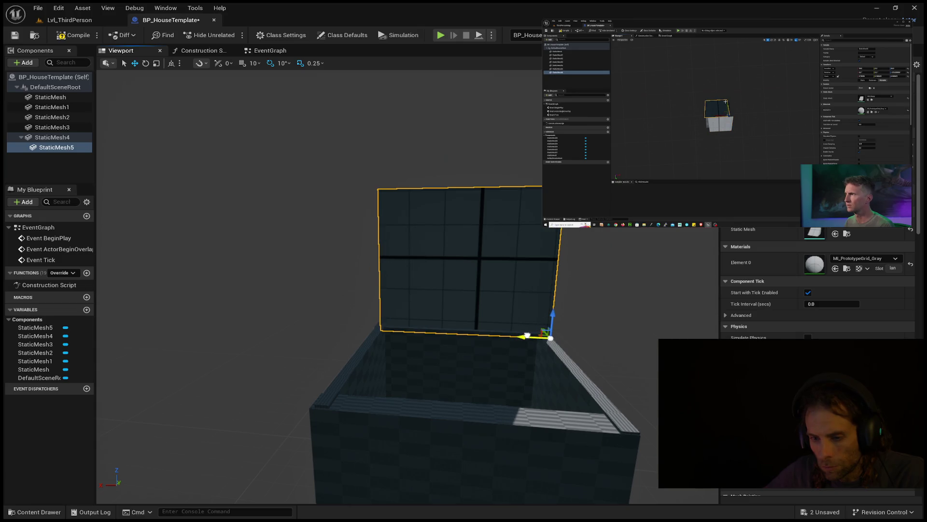
pyautogui.press('r')
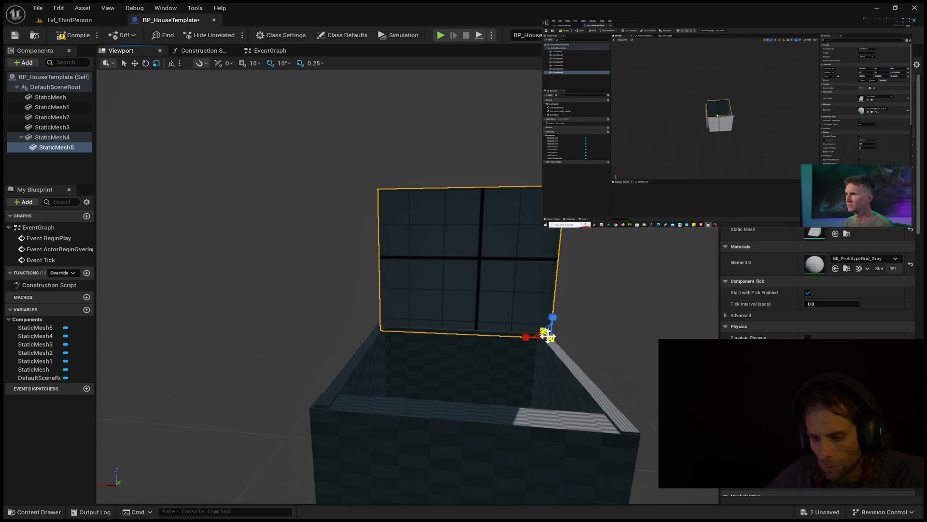
pyautogui.moveTo(526, 338); pyautogui.dragTo(524, 338)
# Nudge the roof panel into its final spot on the walls and orbit to check the fit
pyautogui.click(520, 333)
pyautogui.click(488, 298)
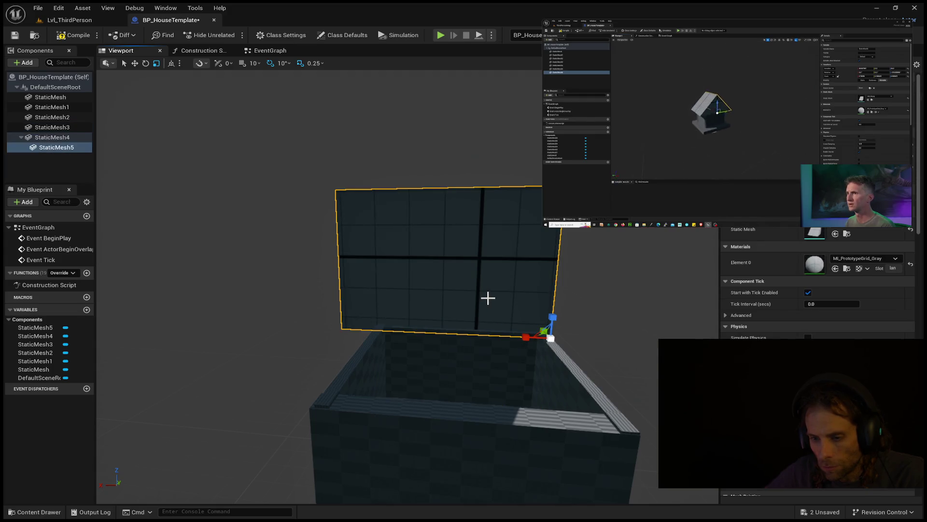
pyautogui.moveTo(488, 298); pyautogui.dragTo(502, 298)
pyautogui.moveTo(522, 329); pyautogui.dragTo(523, 332)
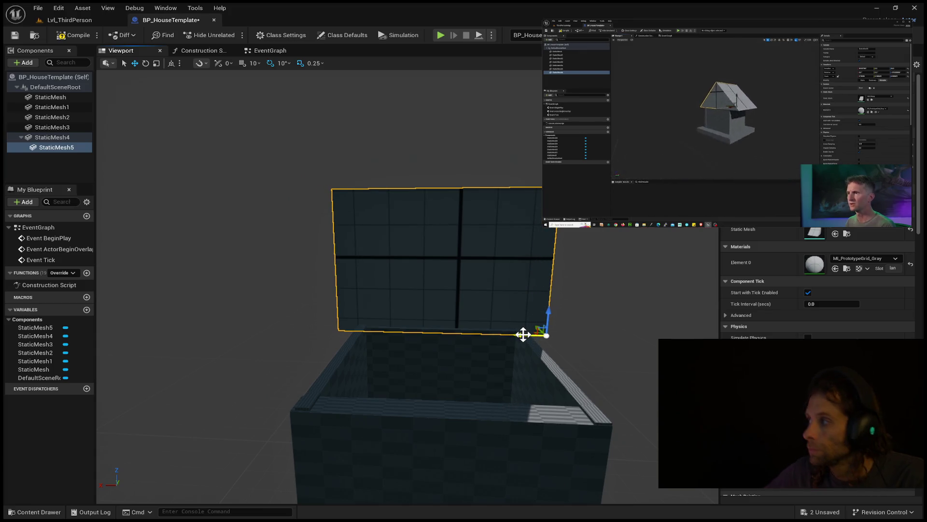
pyautogui.moveTo(538, 300); pyautogui.dragTo(570, 285)
pyautogui.moveTo(407, 352); pyautogui.dragTo(407, 352)
pyautogui.moveTo(461, 298); pyautogui.dragTo(460, 298)
pyautogui.moveTo(519, 312); pyautogui.dragTo(520, 312)
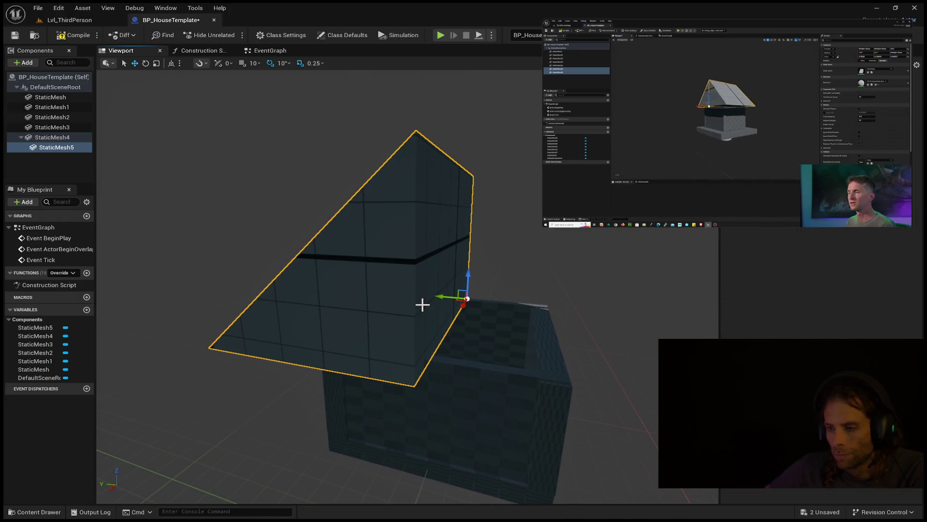
pyautogui.keyDown('ctrl'); pyautogui.click(48, 138); pyautogui.keyUp('ctrl')
# Detach StaticMesh5 from StaticMesh4 and duplicate it as StaticMesh6
pyautogui.hotkey('ctrl', 'z')
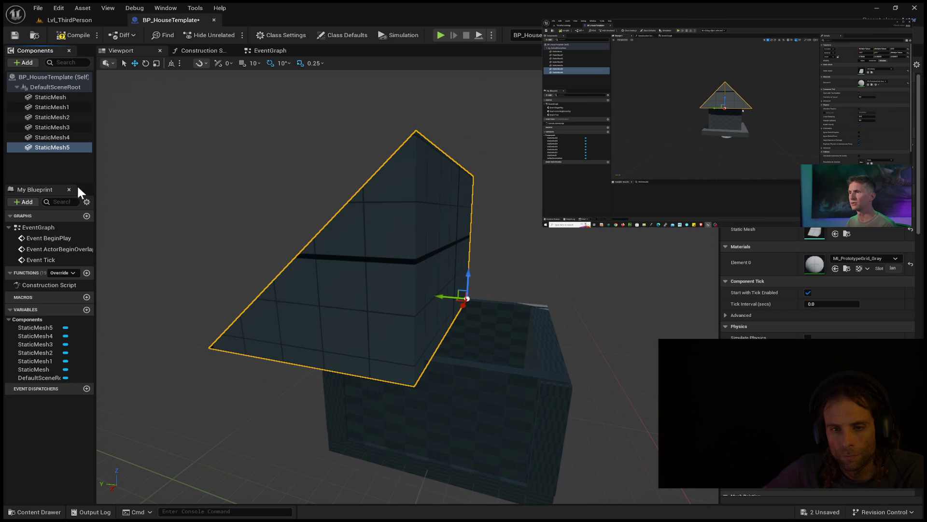
pyautogui.hotkey('ctrl', 'd')
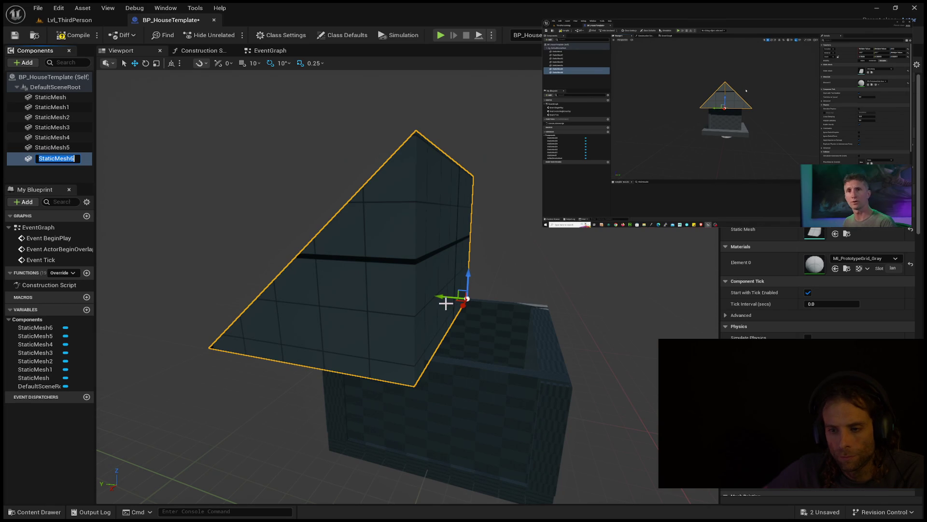
pyautogui.click(393, 294)
pyautogui.moveTo(393, 293); pyautogui.dragTo(499, 308)
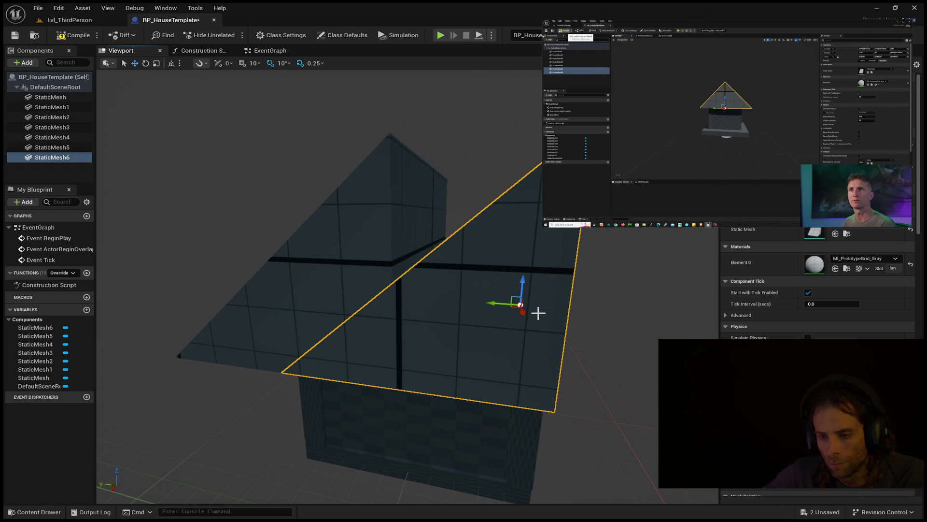
# Rotate StaticMesh6 in yaw (about -80, then 10 more) to mirror the roof slope
pyautogui.press('e')
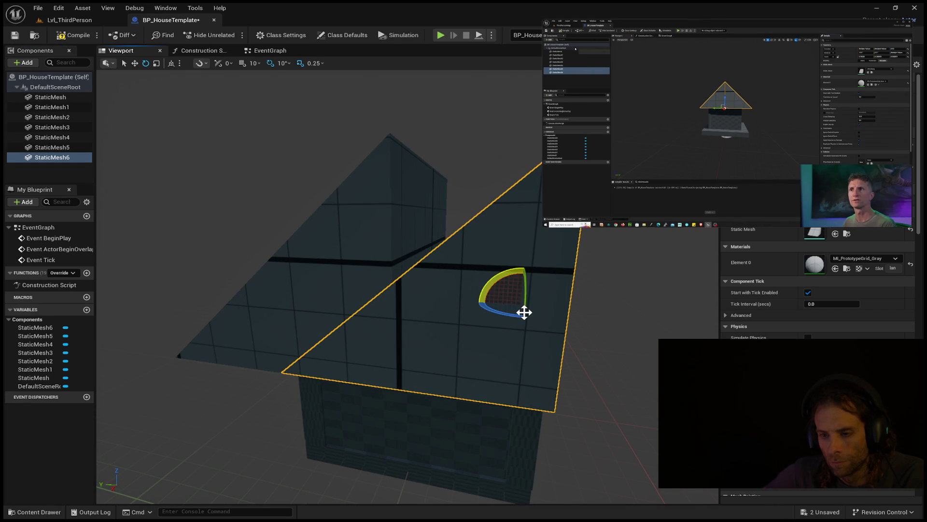
pyautogui.moveTo(490, 315)
pyautogui.mouseDown()
pyautogui.moveTo(525, 318)
pyautogui.moveTo(494, 312)
pyautogui.mouseUp()
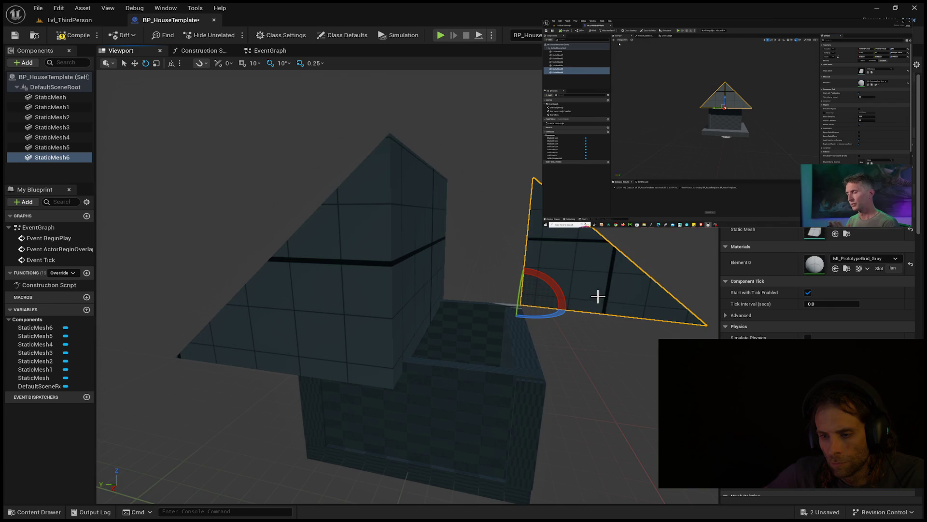
pyautogui.moveTo(598, 296); pyautogui.dragTo(598, 290)
pyautogui.moveTo(558, 327)
pyautogui.mouseDown()
pyautogui.moveTo(548, 328)
pyautogui.moveTo(540, 305)
pyautogui.moveTo(471, 310)
pyautogui.mouseUp()
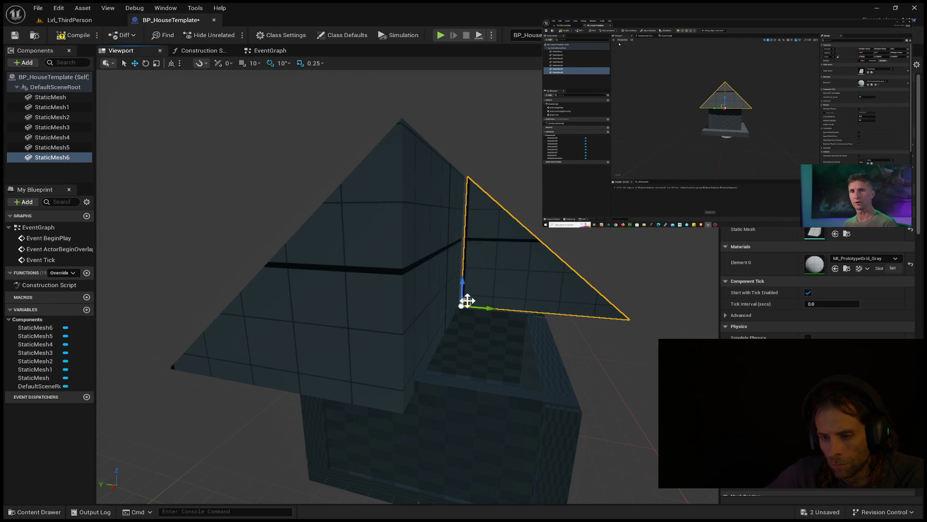
pyautogui.moveTo(468, 300)
pyautogui.mouseDown()
pyautogui.moveTo(555, 318)
pyautogui.moveTo(331, 315)
pyautogui.moveTo(310, 361)
pyautogui.mouseUp()
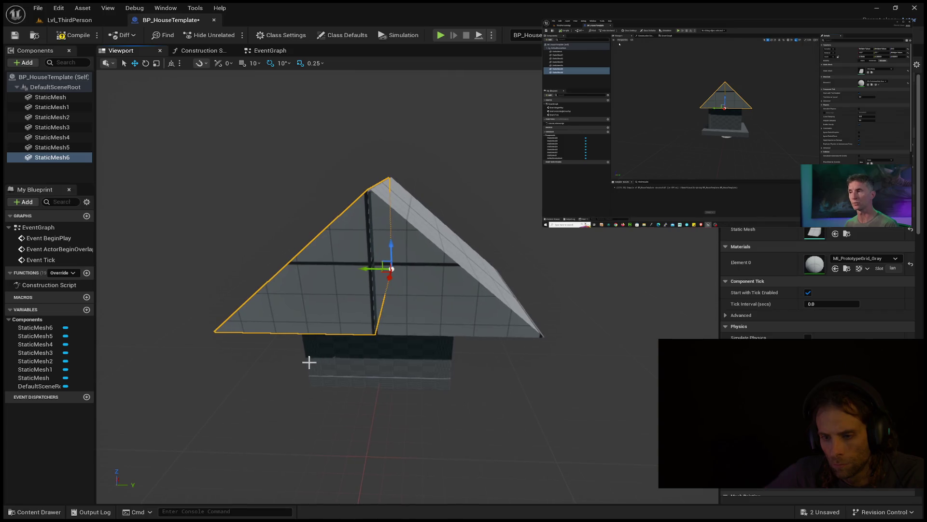
pyautogui.moveTo(391, 274); pyautogui.dragTo(389, 275)
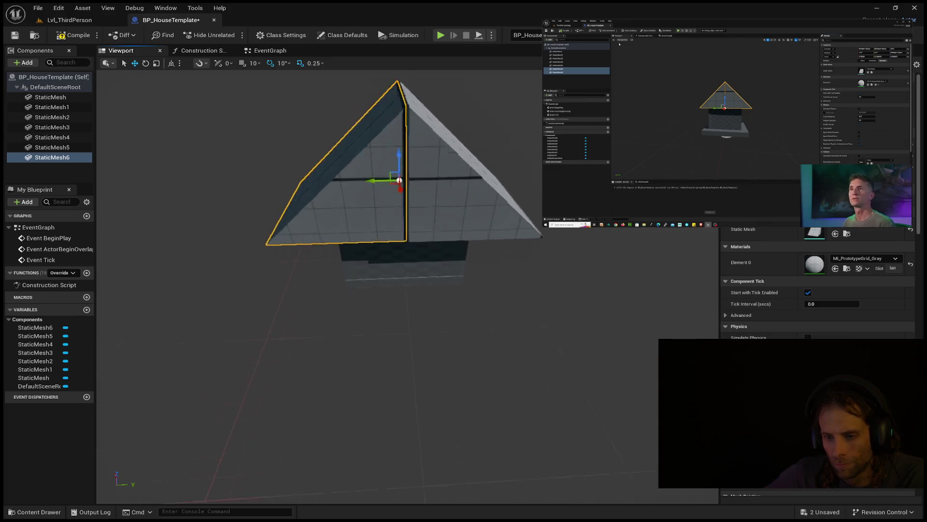
pyautogui.scroll(5, 390, 276)
pyautogui.scroll(-5, 407, 286)
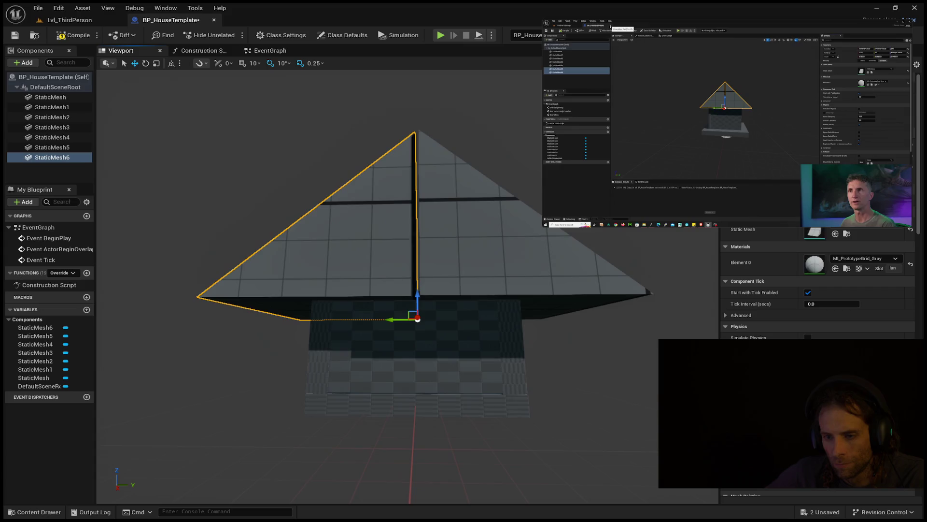
pyautogui.scroll(-2, 416, 289)
pyautogui.moveTo(646, 157)
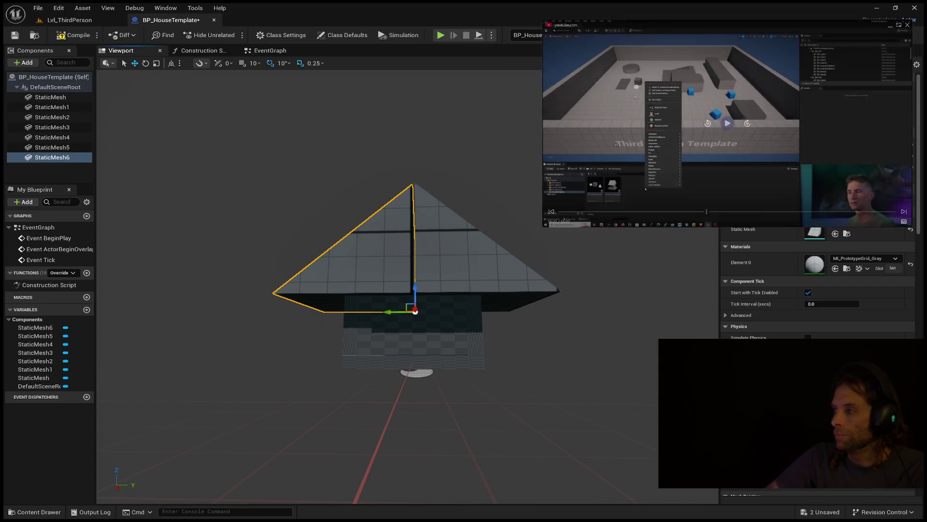
pyautogui.moveTo(416, 290)
pyautogui.mouseDown()
pyautogui.moveTo(415, 271)
pyautogui.moveTo(416, 290)
pyautogui.moveTo(377, 275)
pyautogui.moveTo(386, 319)
pyautogui.moveTo(336, 293)
pyautogui.mouseUp()
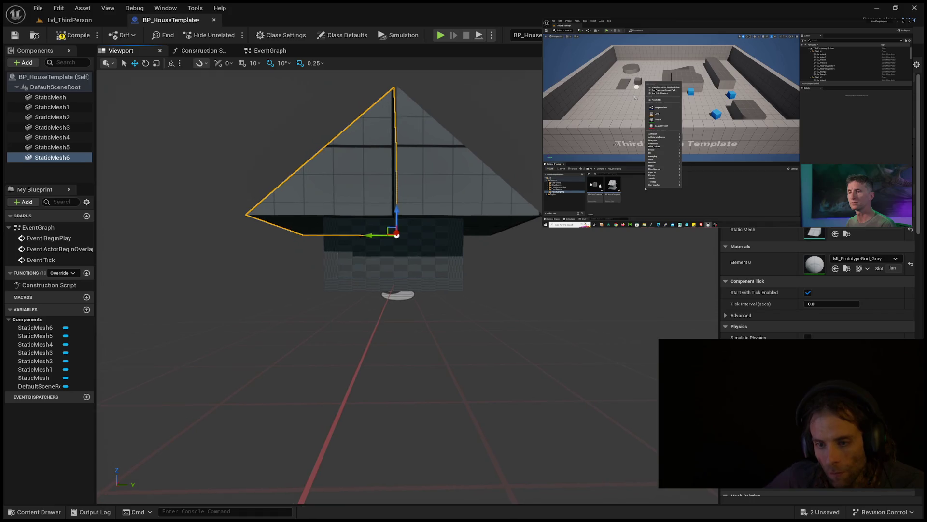
pyautogui.moveTo(416, 367)
pyautogui.mouseDown()
pyautogui.moveTo(483, 425)
pyautogui.moveTo(475, 442)
pyautogui.mouseUp()
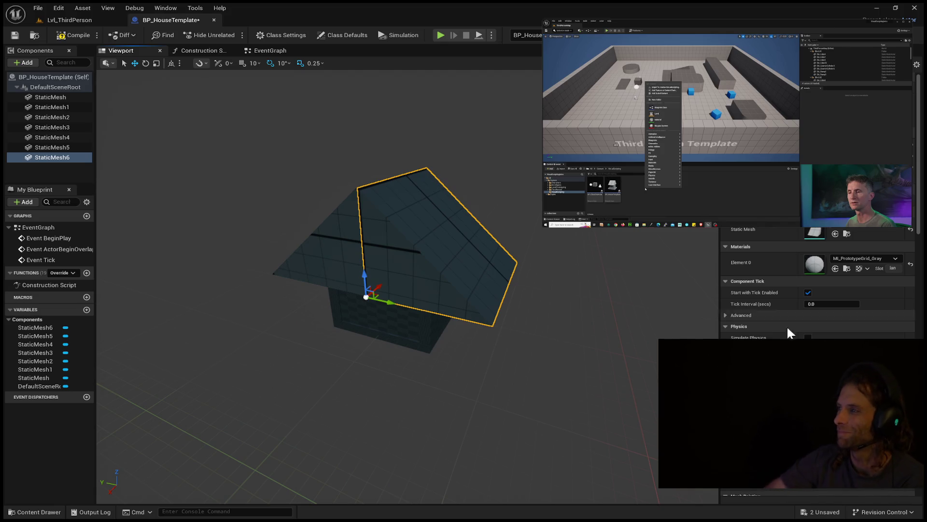
pyautogui.click(727, 123)
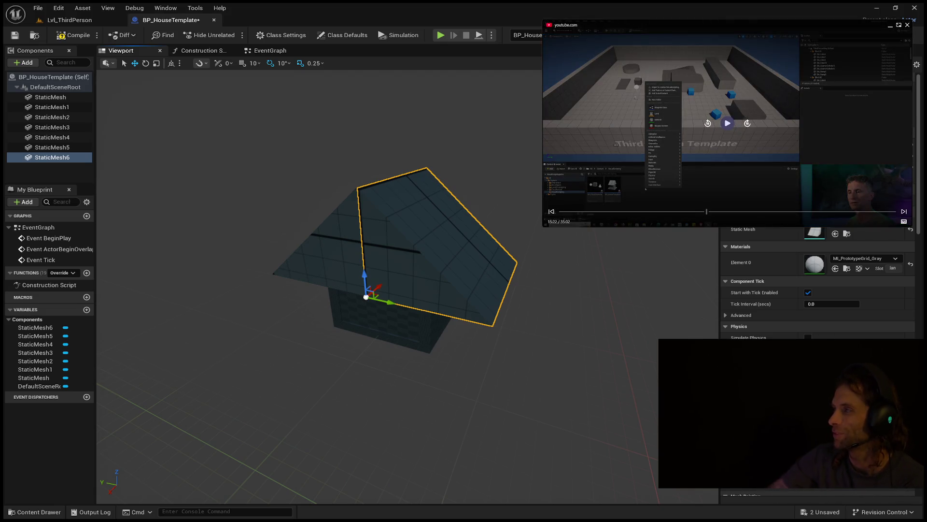
pyautogui.click(728, 123)
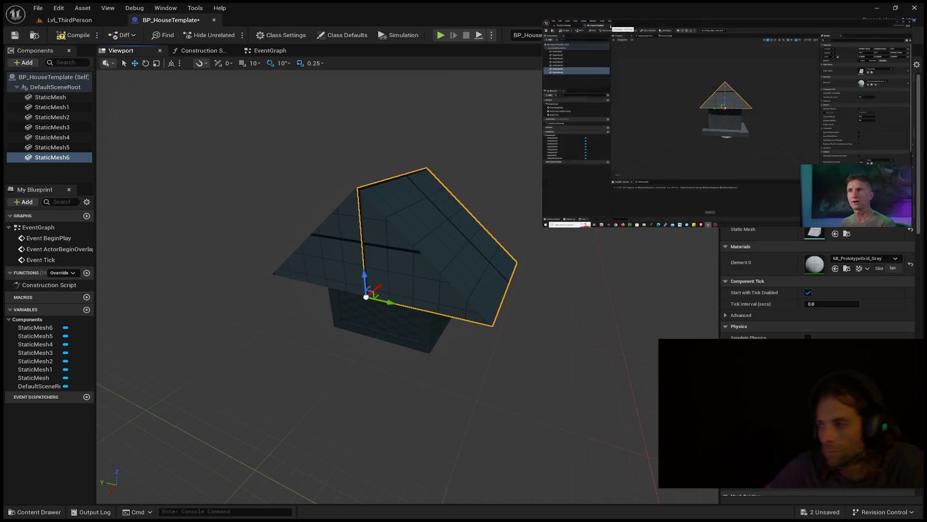
pyautogui.moveTo(828, 168)
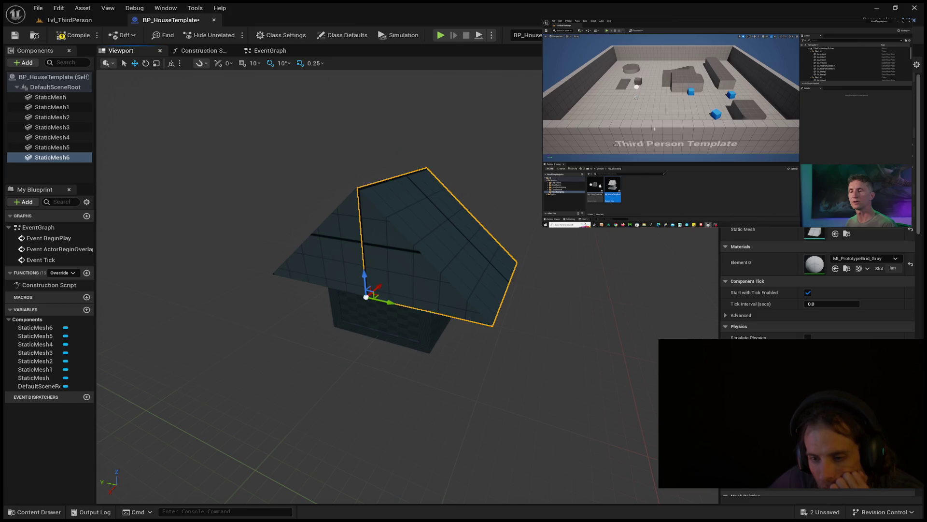
# Scale the StaticMesh base slab along X, along Y, then uniformly to extend past the walls
pyautogui.click(419, 344)
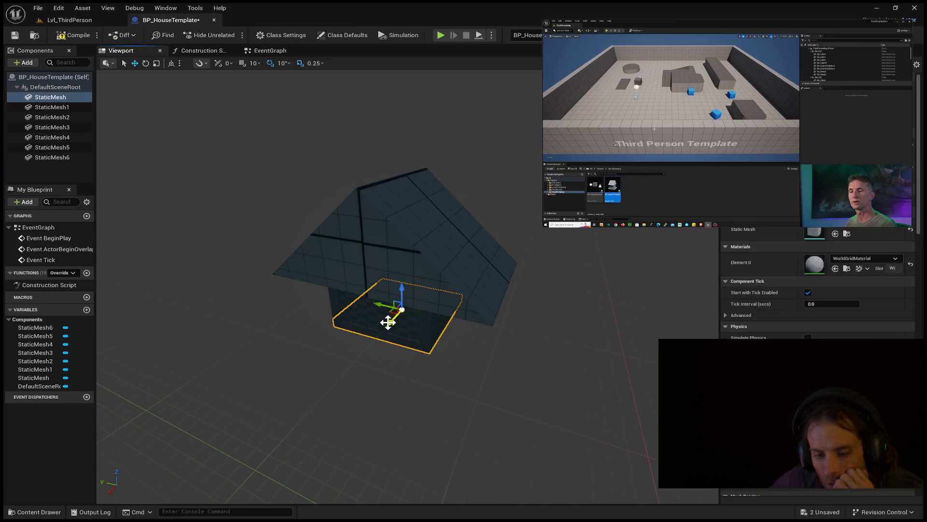
pyautogui.press('e')
pyautogui.press('r')
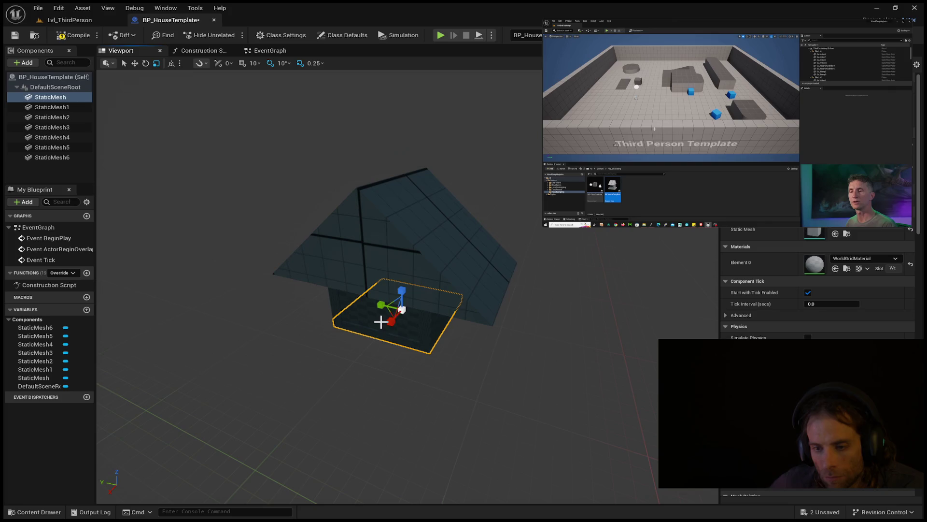
pyautogui.moveTo(390, 321); pyautogui.dragTo(379, 333)
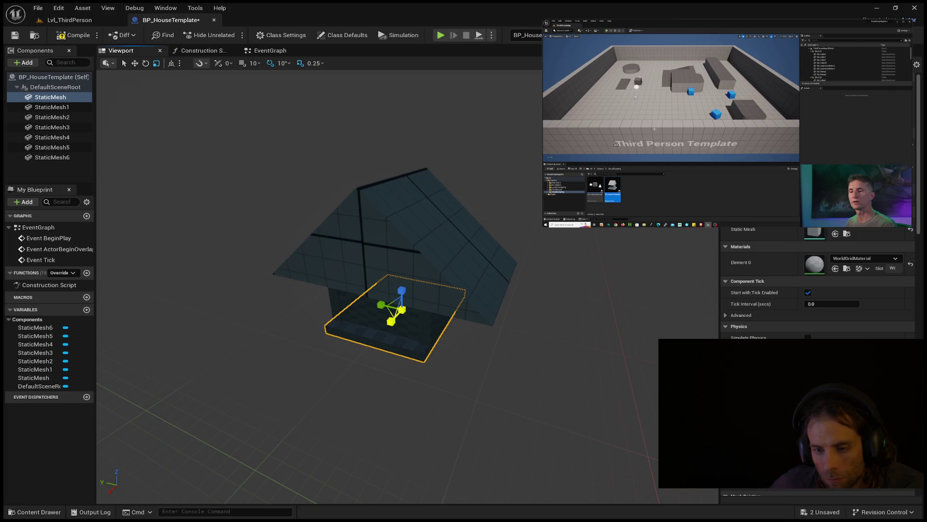
pyautogui.moveTo(381, 304); pyautogui.dragTo(373, 300)
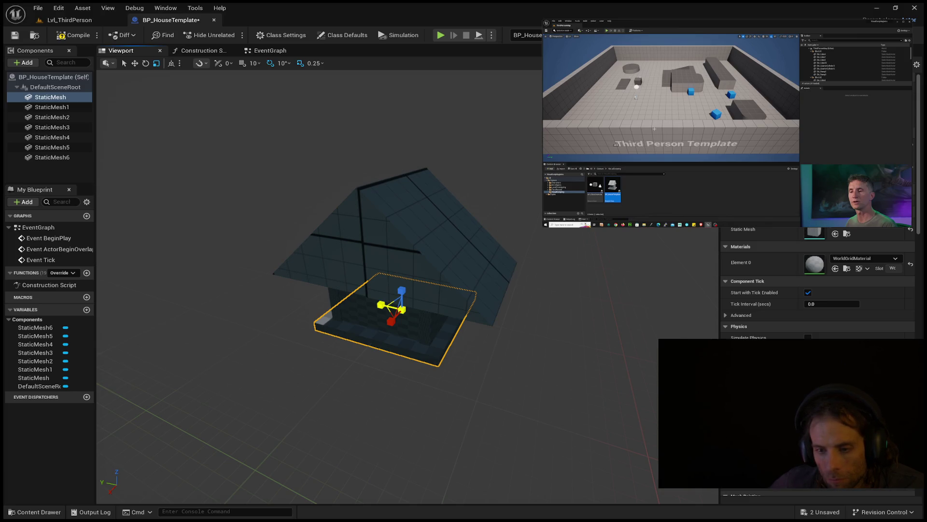
pyautogui.moveTo(402, 309); pyautogui.dragTo(459, 366)
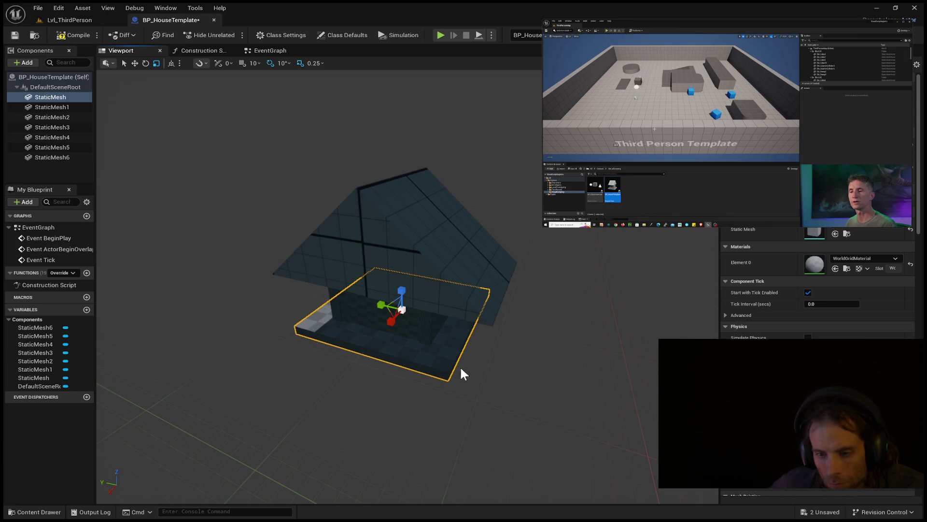
# Frame the roof StaticMesh6, orbit to the house front, and reselect the base slab
pyautogui.press('w')
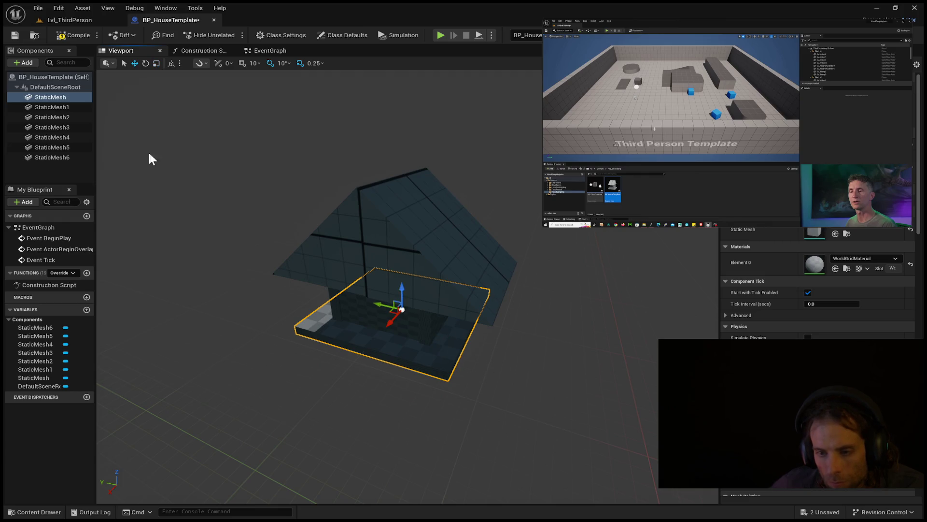
pyautogui.click(53, 158)
pyautogui.scroll(5, 467, 352)
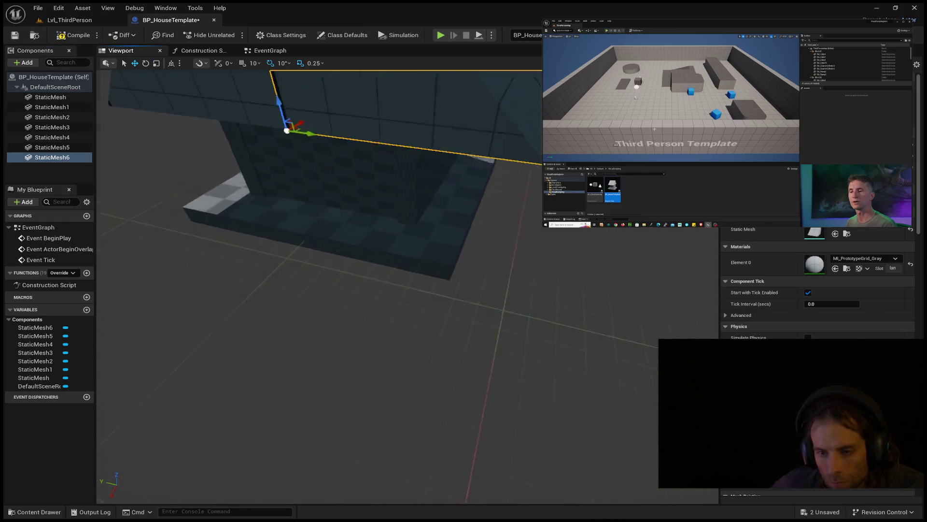
pyautogui.press('f')
pyautogui.moveTo(367, 271); pyautogui.dragTo(330, 224)
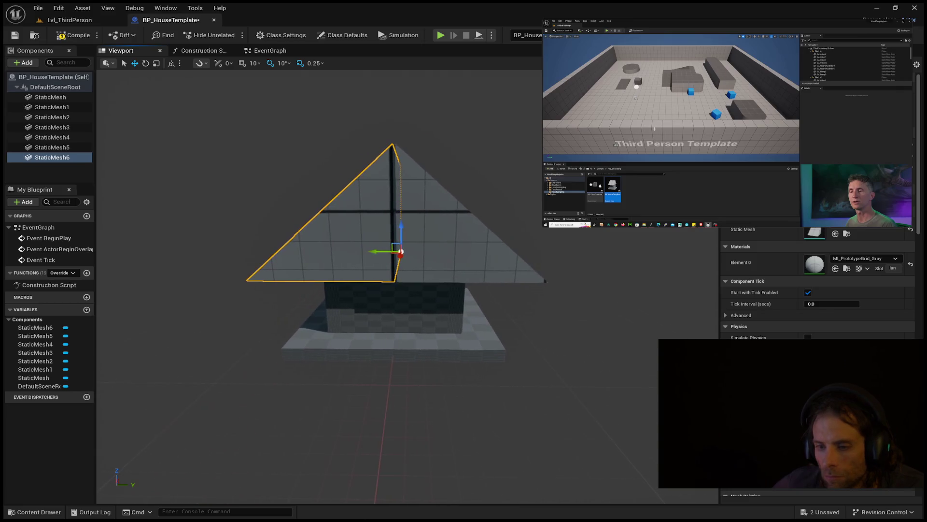
pyautogui.click(438, 360)
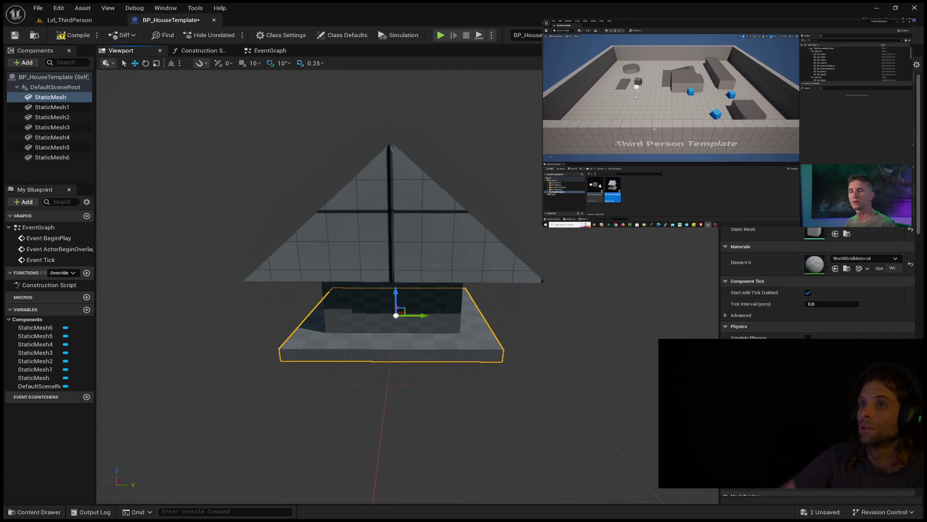
# Switch back to the Lvl_ThirdPerson level
pyautogui.click(728, 123)
pyautogui.click(728, 123)
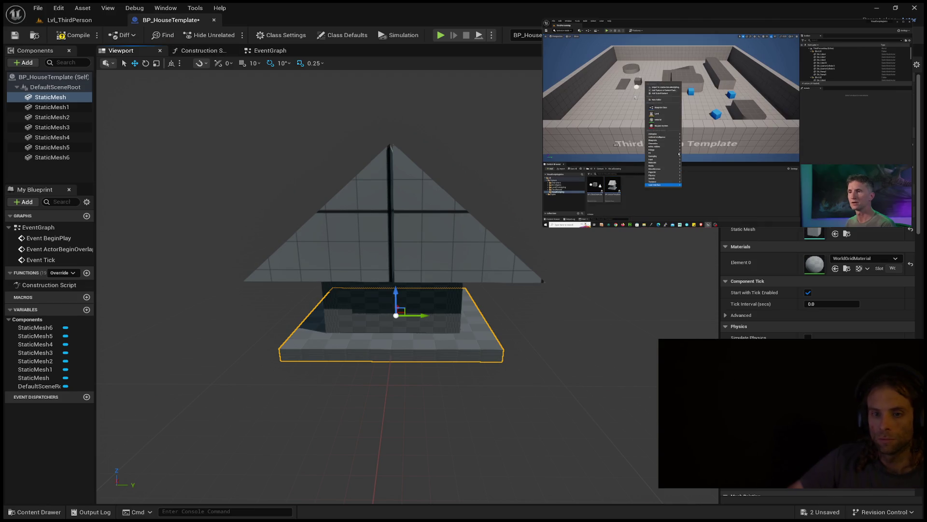
pyautogui.click(69, 20)
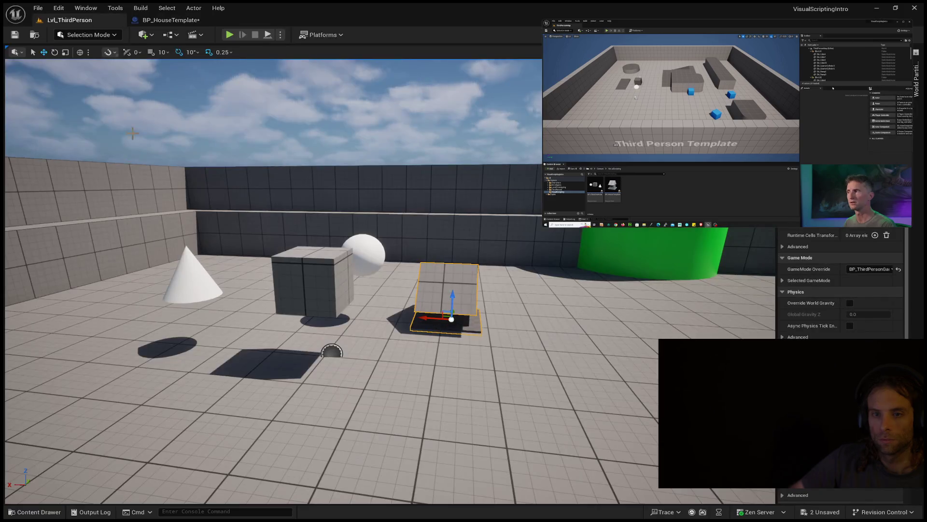
# Compile the BP_HouseTemplate blueprint
pyautogui.click(39, 512)
pyautogui.click(39, 512)
pyautogui.click(160, 19)
pyautogui.click(63, 38)
pyautogui.click(14, 35)
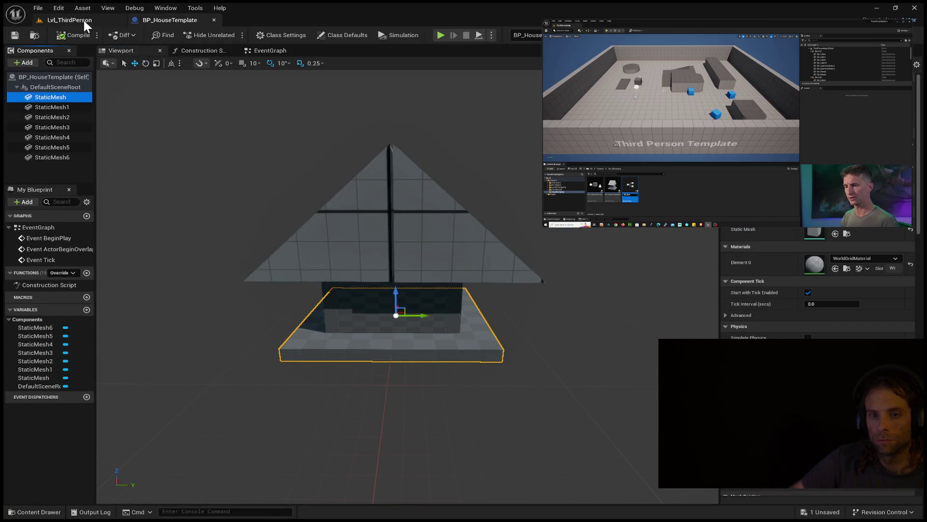
# Close BP_HouseTemplate and show the VisualScripting folder in the Content Drawer
pyautogui.click(217, 18)
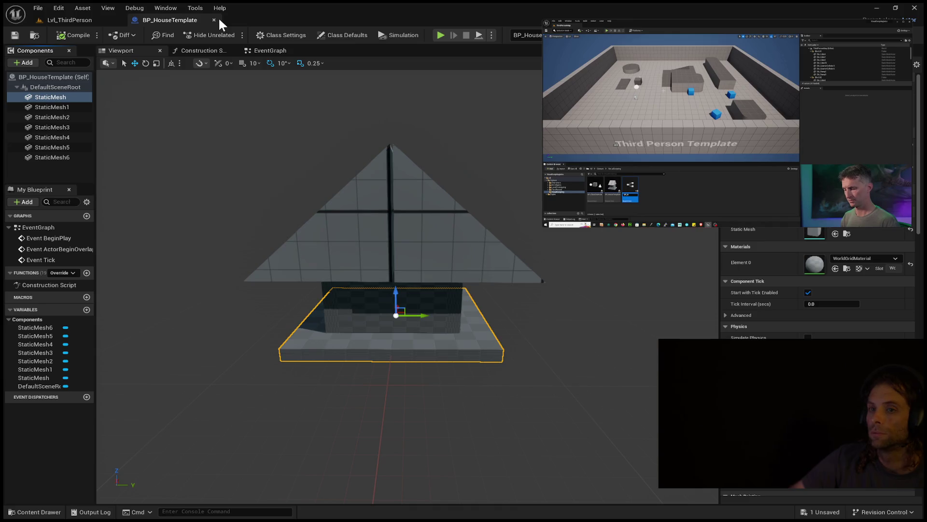
pyautogui.click(213, 19)
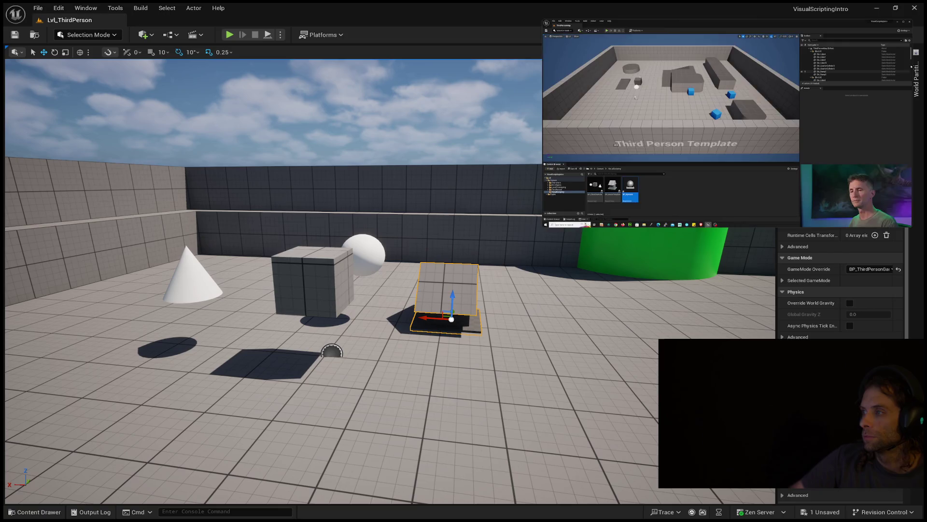
pyautogui.moveTo(869, 92)
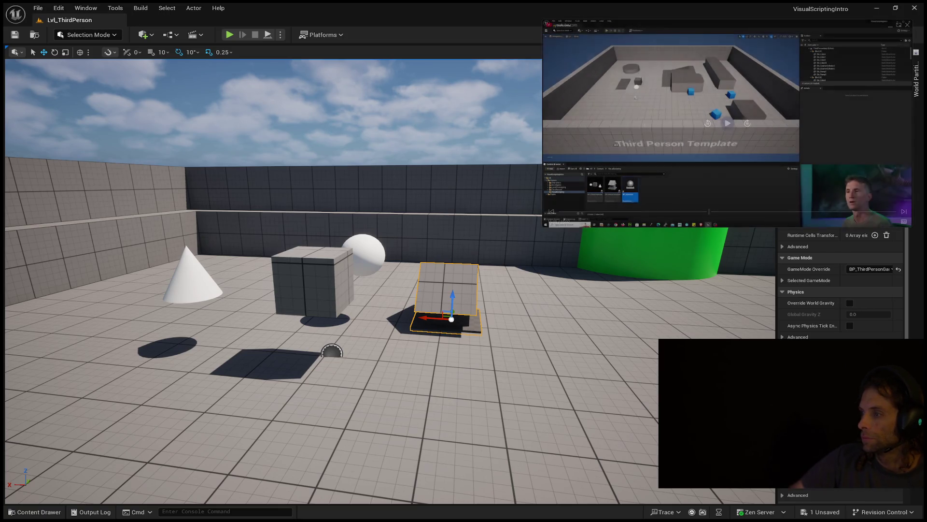
pyautogui.click(39, 512)
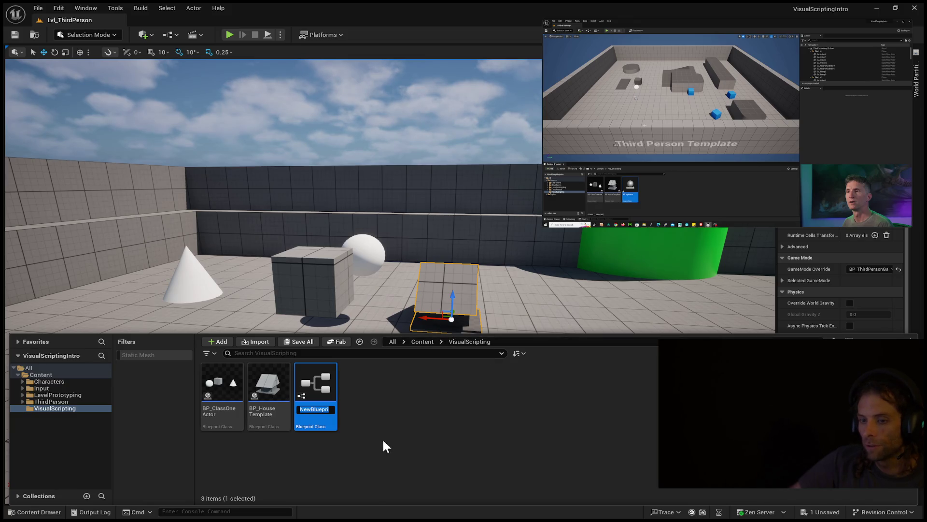
# Name the new Blueprint Class asset BP_MyHouse
pyautogui.write('BP')
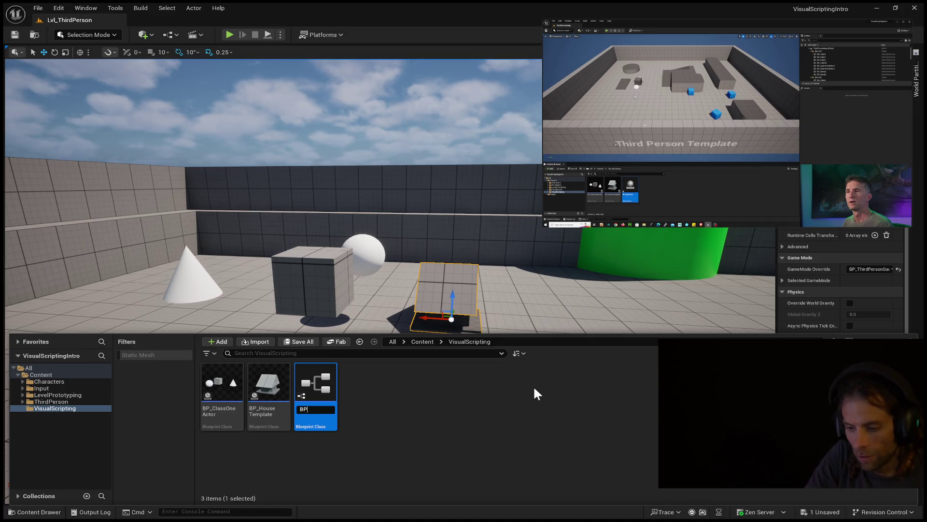
pyautogui.write('_MyHouse')
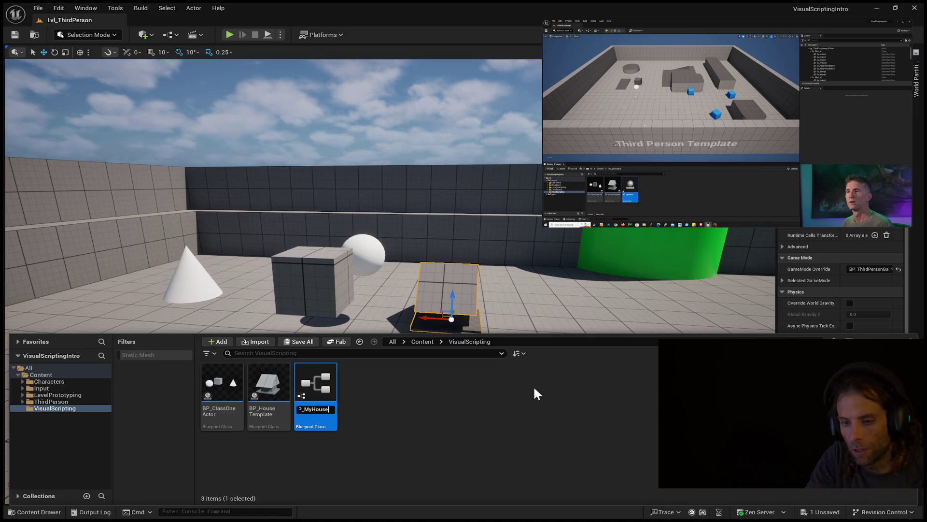
pyautogui.press('Return')
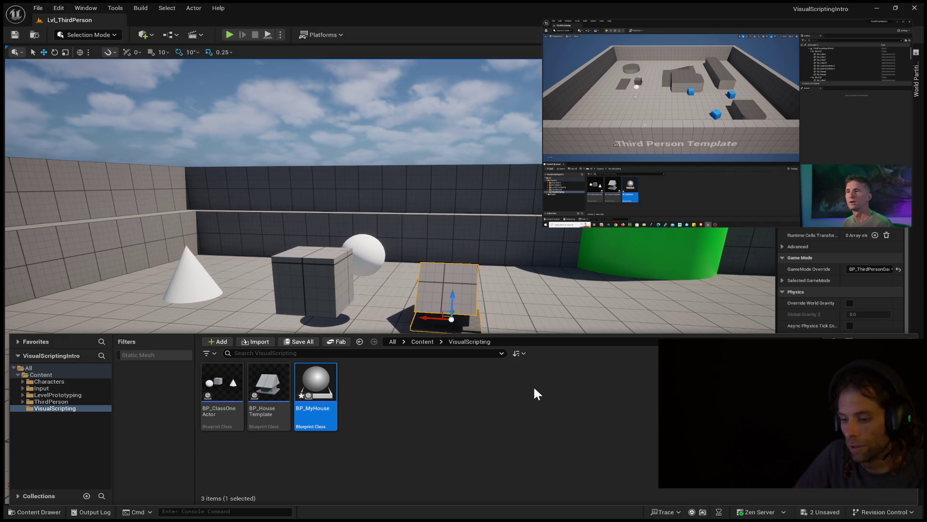
pyautogui.click(728, 124)
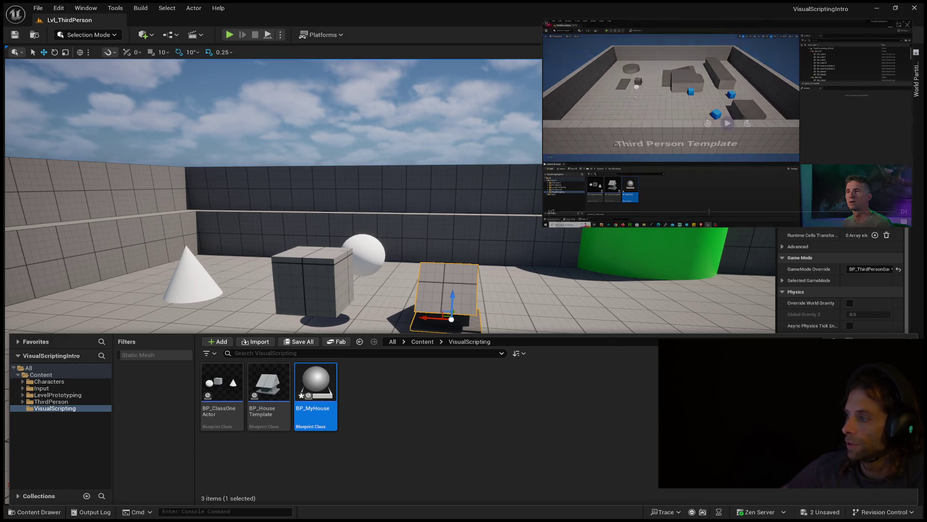
pyautogui.click(724, 124)
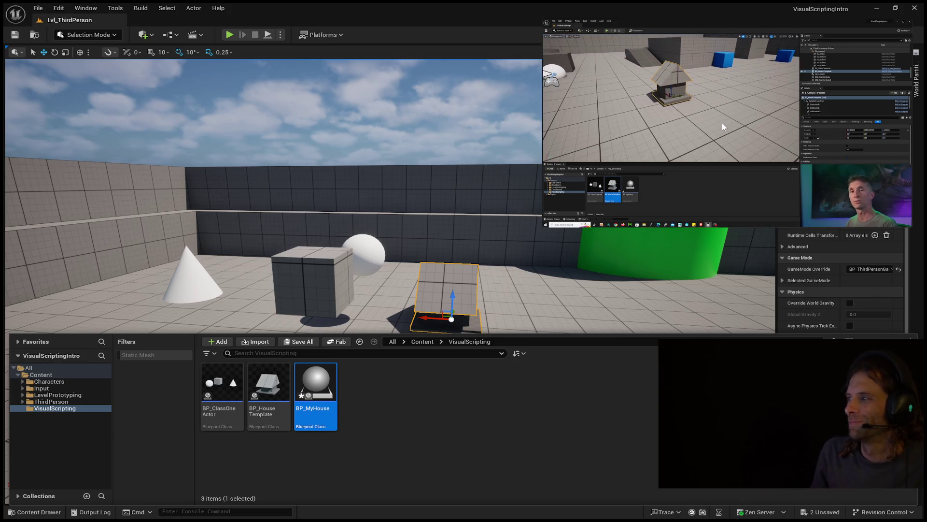
# Fly the viewport close to the tilted house, then show BP_MyHouse in the Content Drawer
pyautogui.moveTo(289, 193)
pyautogui.mouseDown()
pyautogui.moveTo(280, 138)
pyautogui.moveTo(193, 138)
pyautogui.mouseUp()
pyautogui.moveTo(617, 285); pyautogui.dragTo(606, 256)
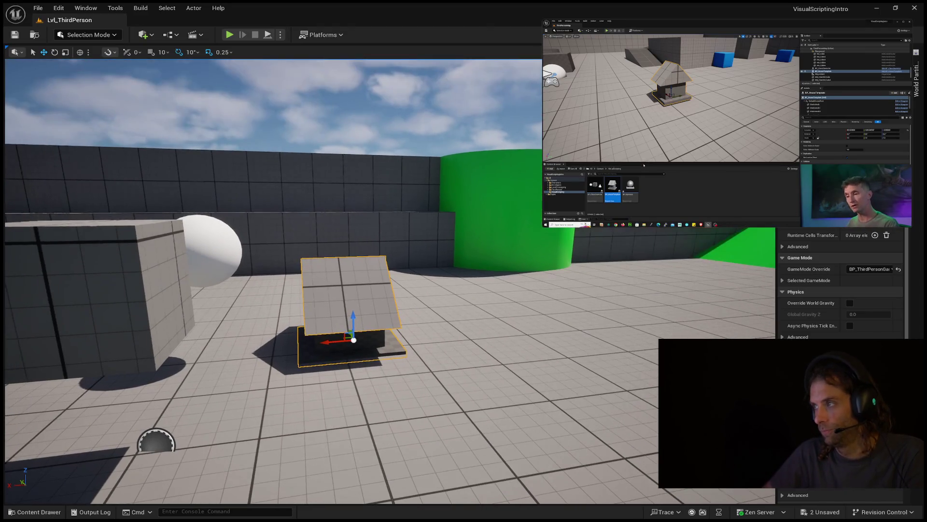
pyautogui.click(35, 511)
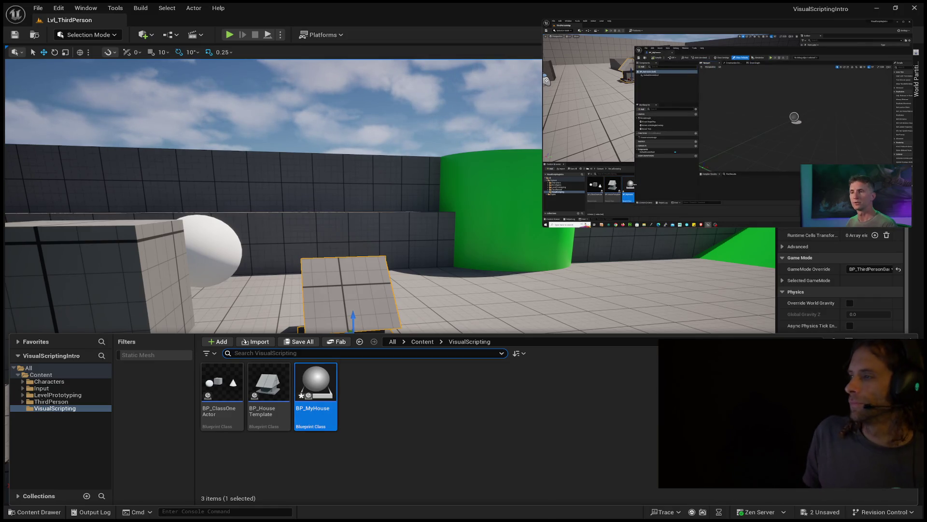
pyautogui.moveTo(710, 123)
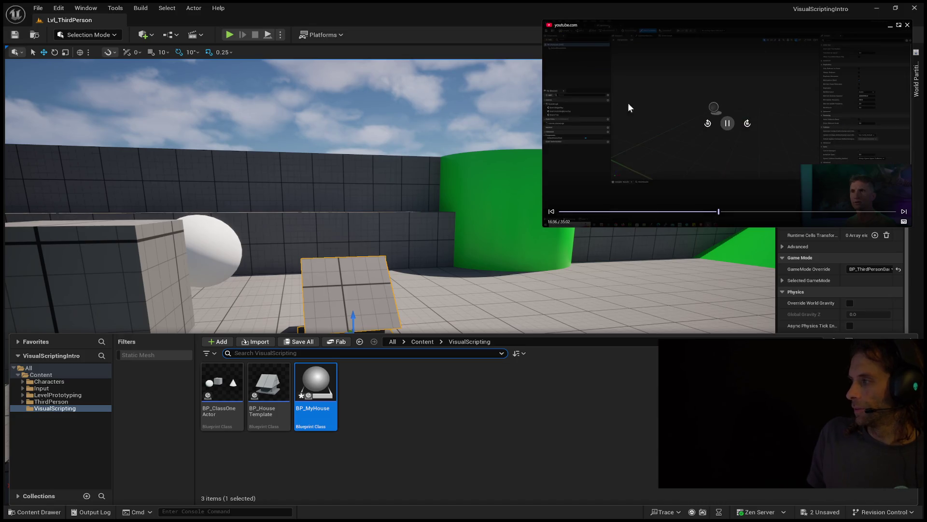
pyautogui.click(709, 130)
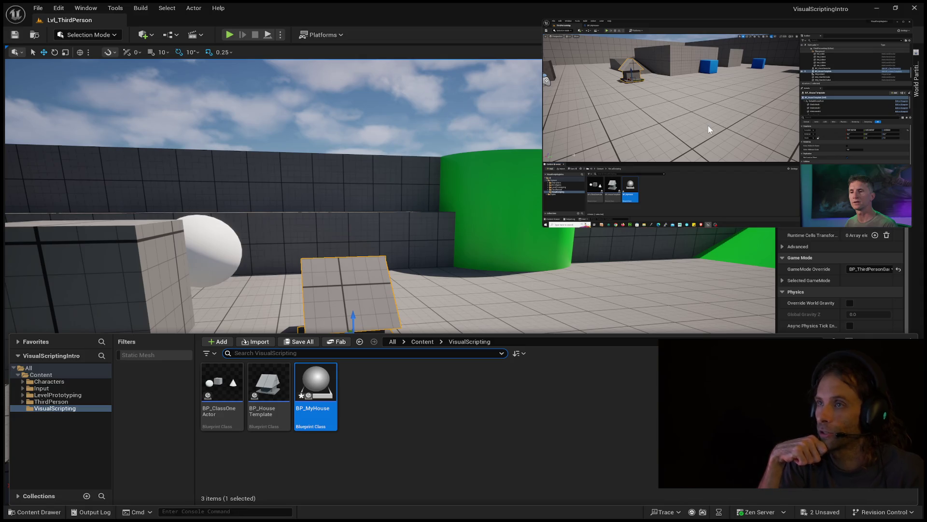
pyautogui.click(725, 121)
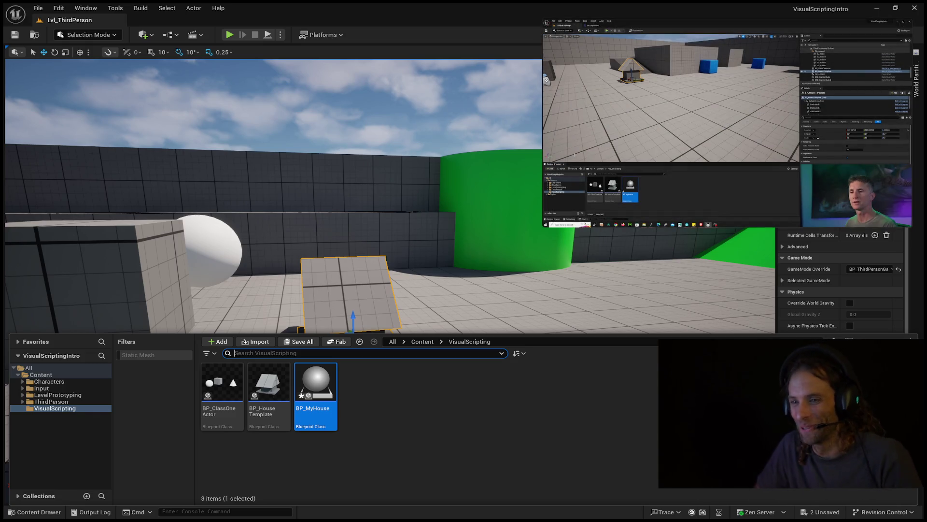
pyautogui.moveTo(684, 70)
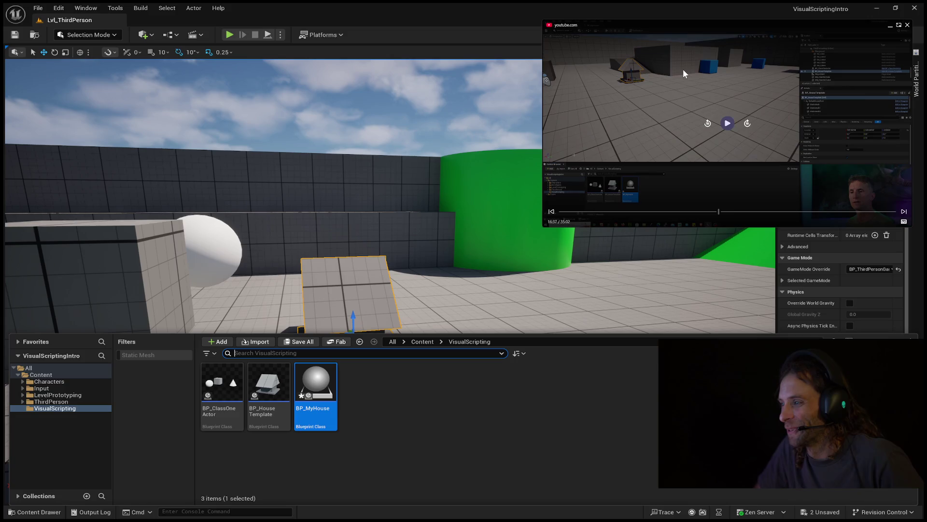
pyautogui.click(712, 105)
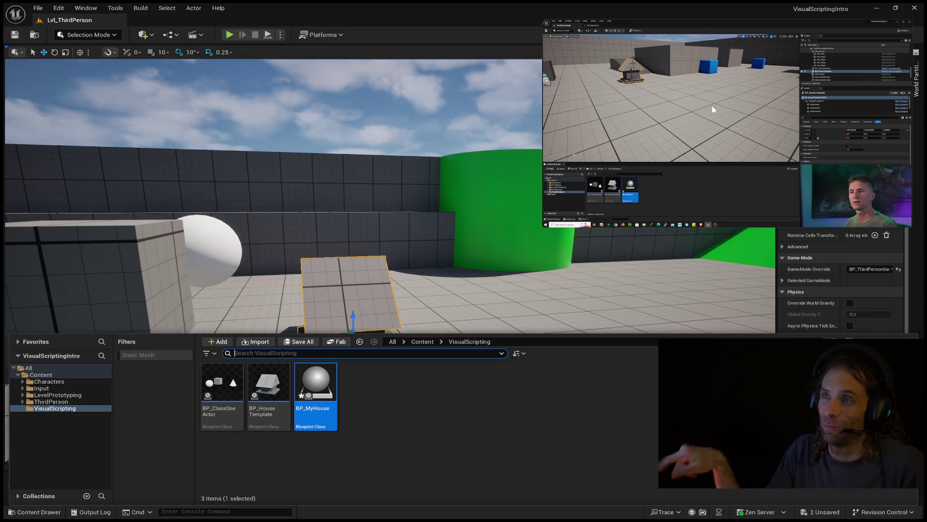
pyautogui.click(712, 106)
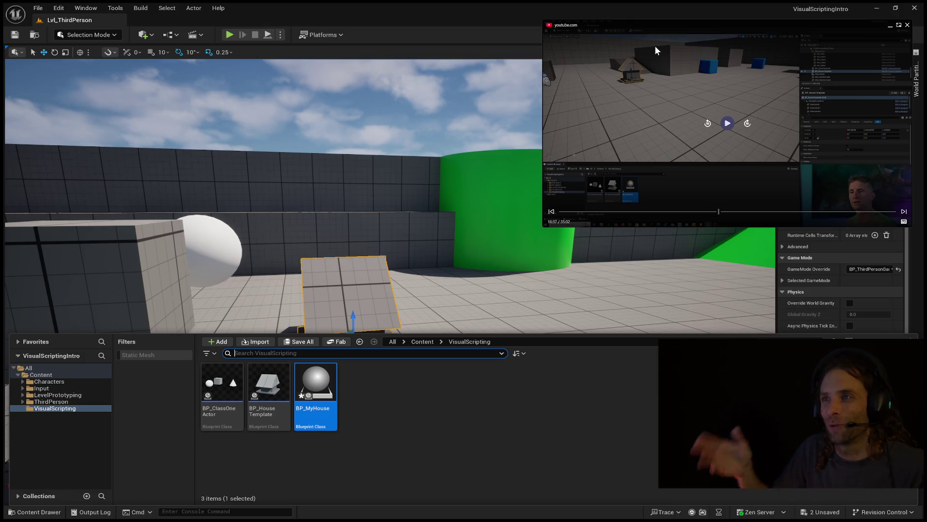
pyautogui.click(655, 46)
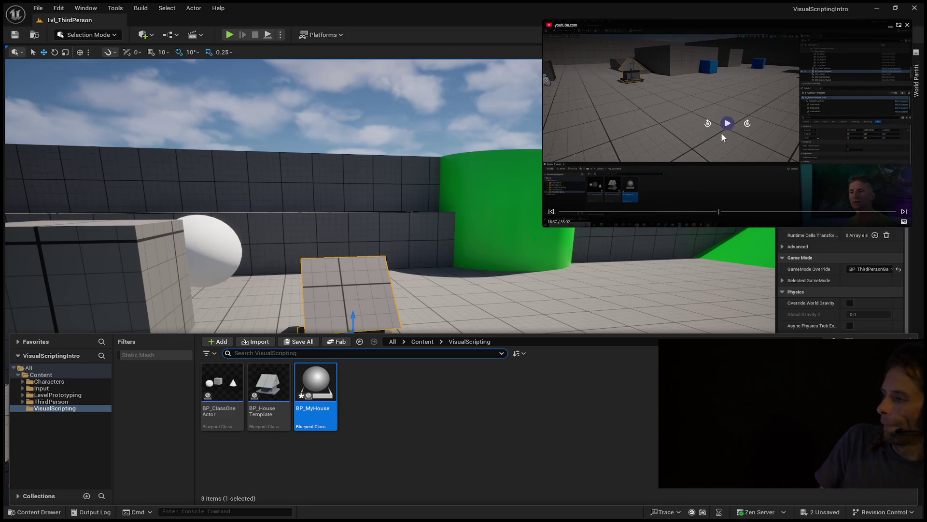
pyautogui.click(725, 130)
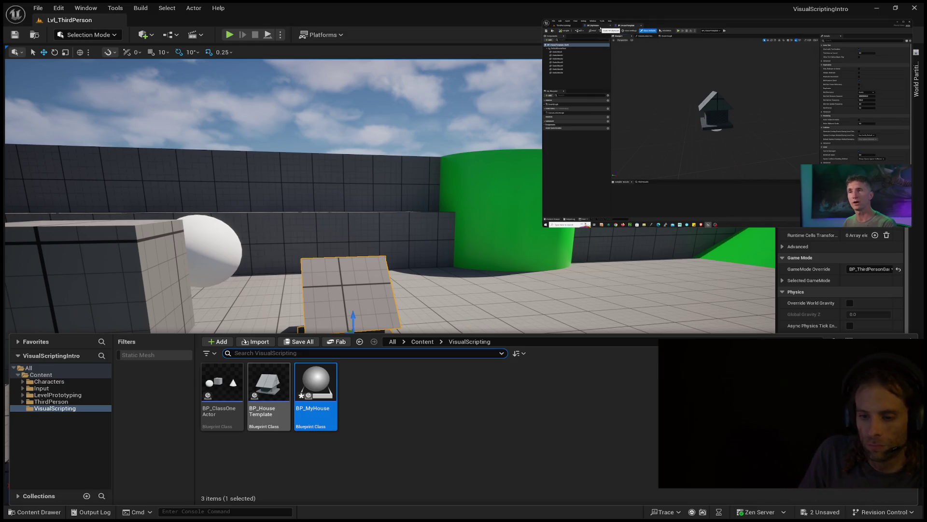
pyautogui.doubleClick(269, 387)
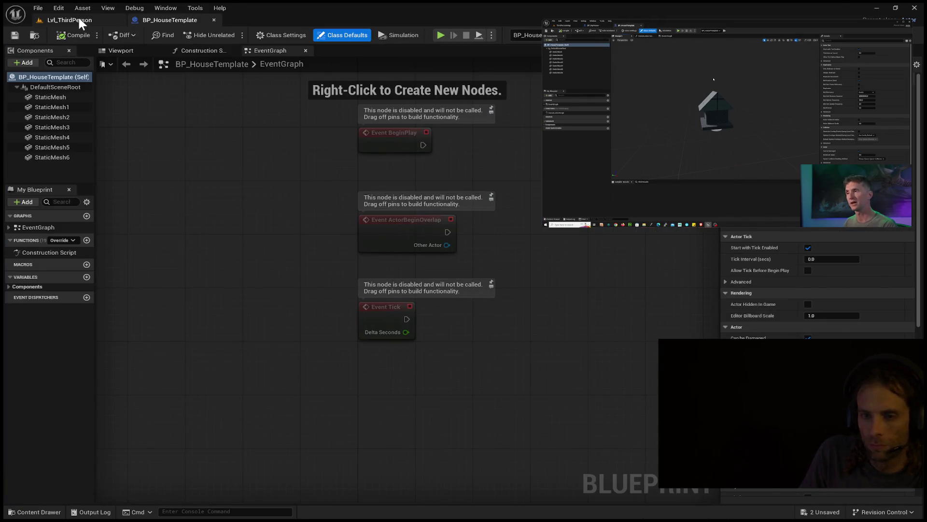
# Open BP_MyHouse from the Content Drawer in the Blueprint editor on its EventGraph tab
pyautogui.click(80, 20)
pyautogui.click(34, 512)
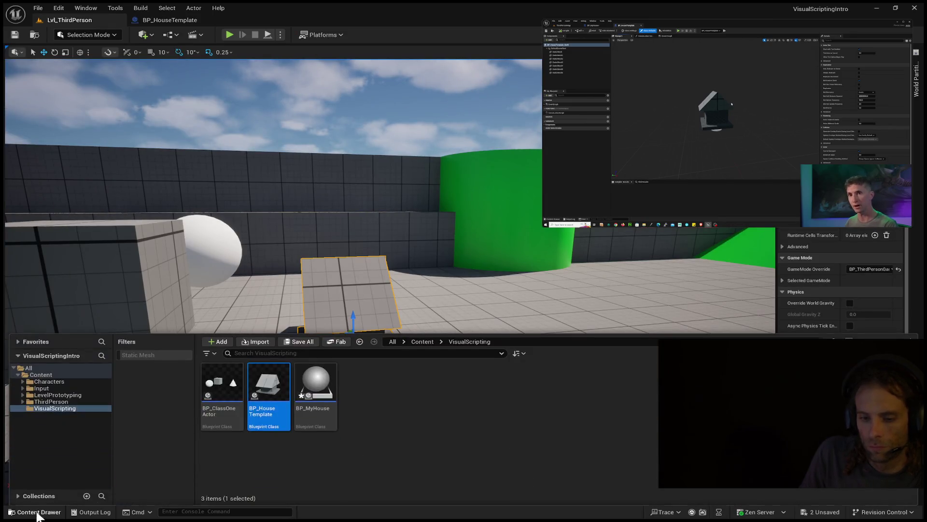
pyautogui.click(310, 381)
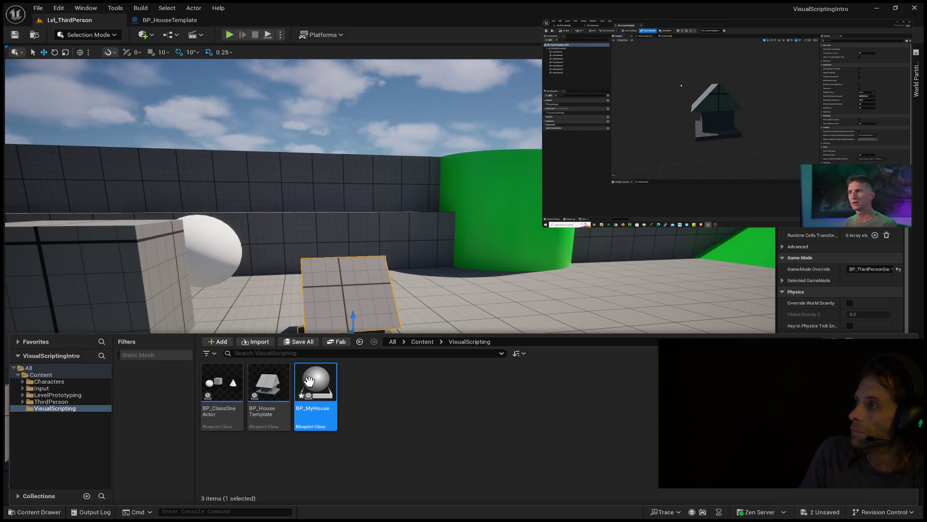
pyautogui.hotkey('ctrl', 'space')
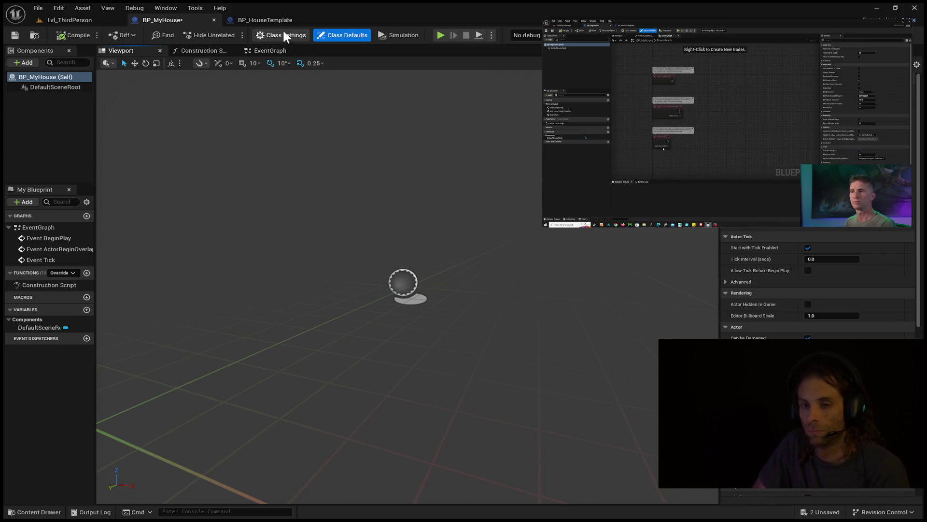
pyautogui.click(259, 51)
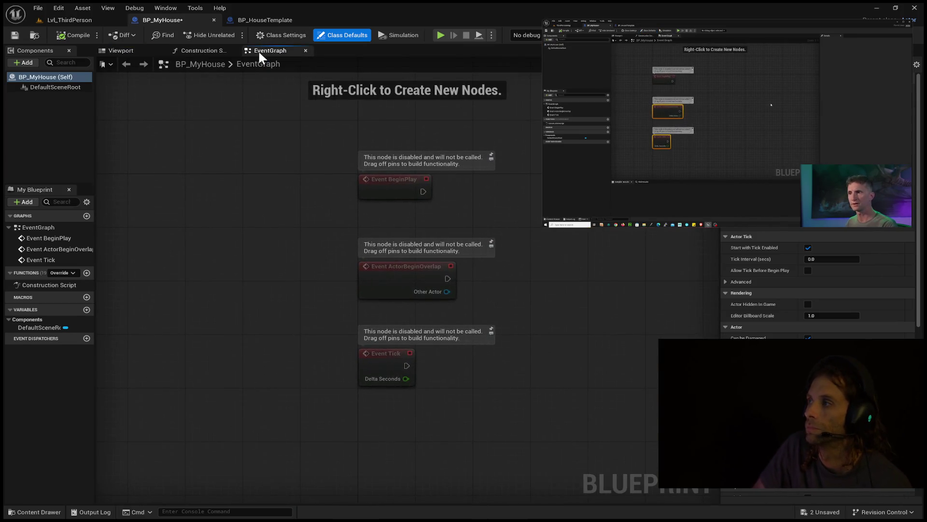
# Delete the ActorBeginOverlap and Event Tick nodes, leaving BeginPlay at the upper left
pyautogui.moveTo(561, 240)
pyautogui.mouseDown()
pyautogui.moveTo(277, 413)
pyautogui.moveTo(283, 407)
pyautogui.mouseUp()
pyautogui.press('Delete')
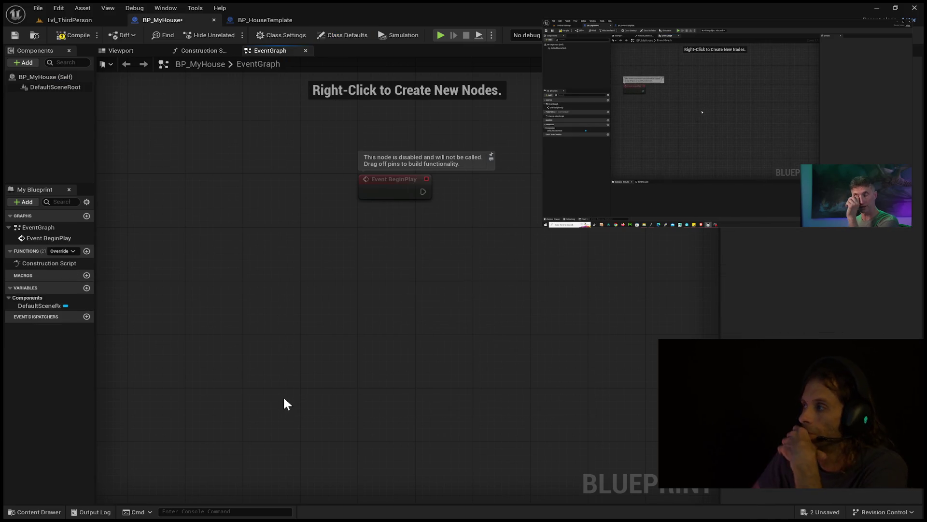
pyautogui.moveTo(435, 301)
pyautogui.mouseDown()
pyautogui.moveTo(275, 296)
pyautogui.moveTo(228, 271)
pyautogui.moveTo(217, 280)
pyautogui.mouseUp()
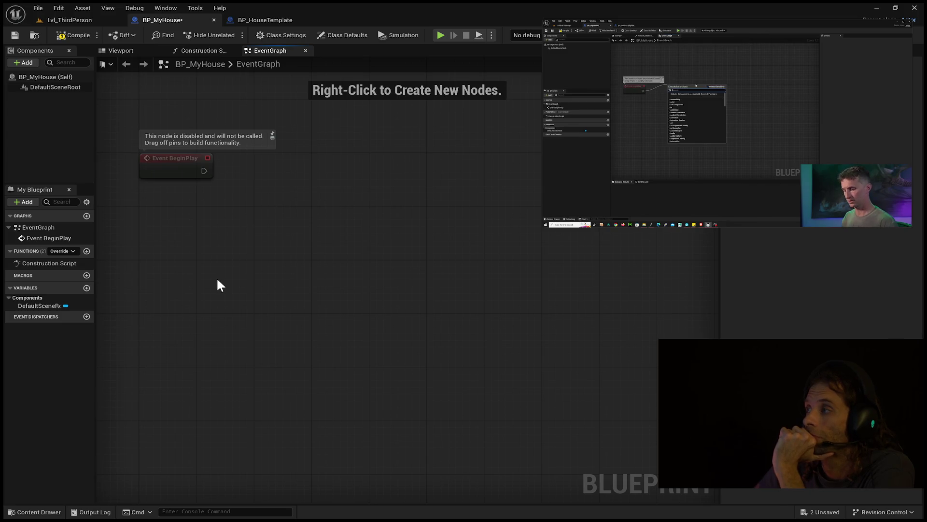
# Connect a Print String node after Event BeginPlay, aligned to straighten the wire
pyautogui.click(203, 173)
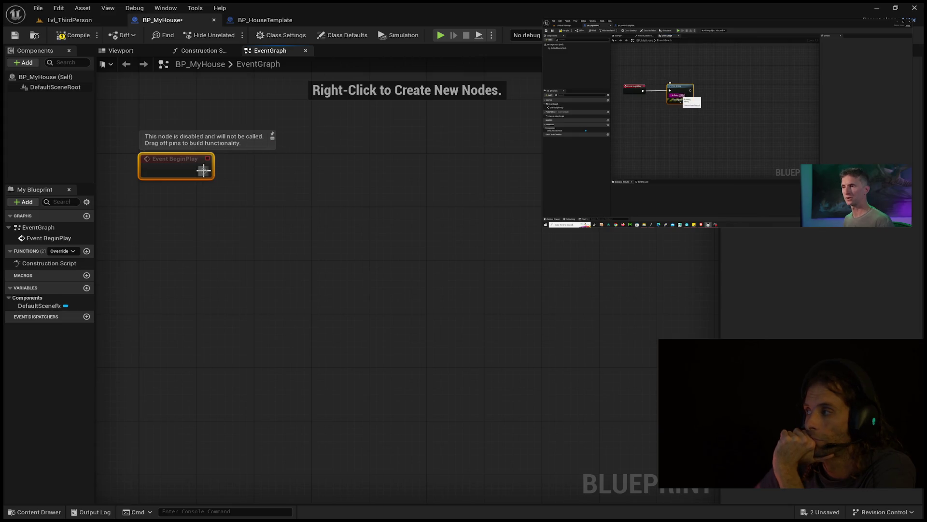
pyautogui.moveTo(205, 170)
pyautogui.mouseDown()
pyautogui.moveTo(274, 180)
pyautogui.moveTo(277, 172)
pyautogui.mouseUp()
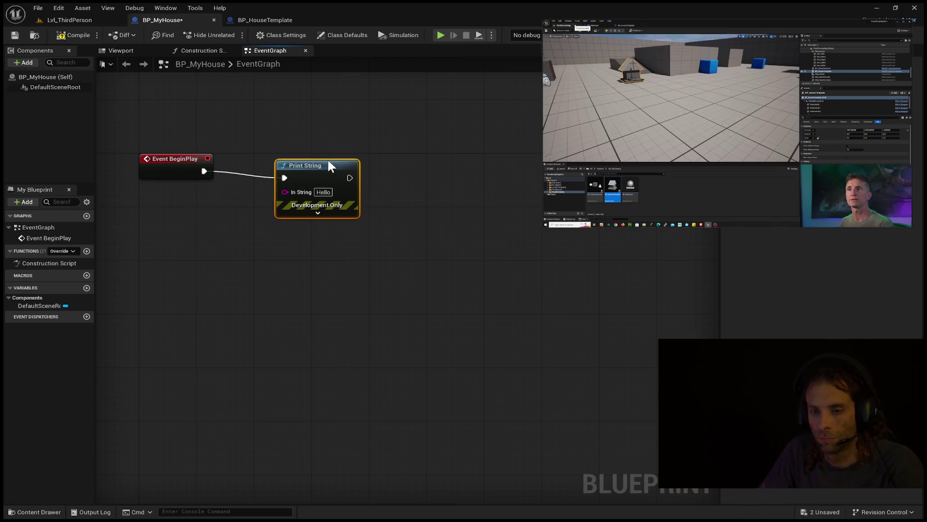
pyautogui.moveTo(329, 168); pyautogui.dragTo(328, 154)
# Set the Print String In String to "Starting Construction"
pyautogui.click(324, 185)
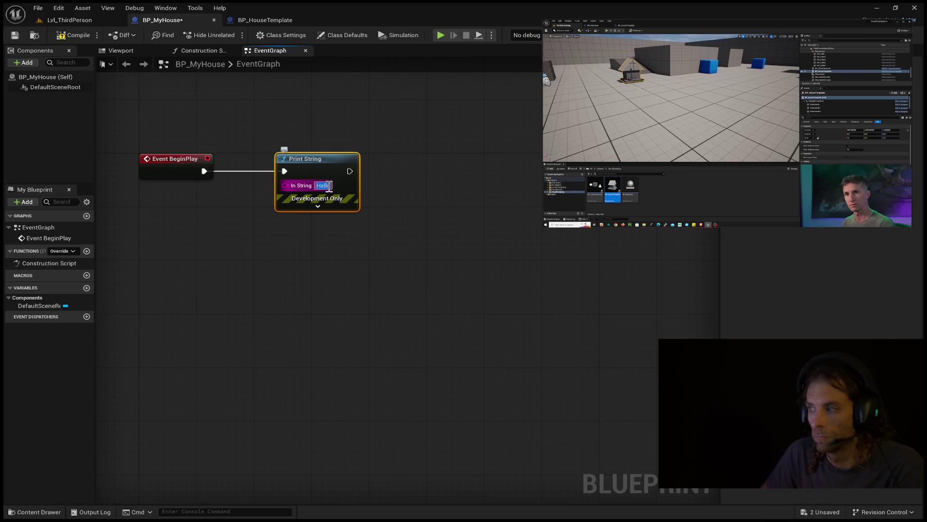
pyautogui.write('st')
pyautogui.press('Return')
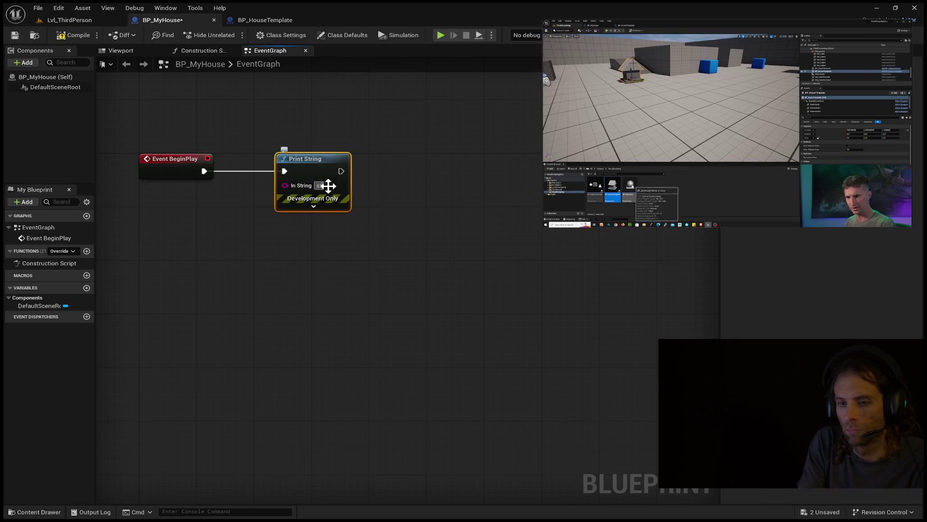
pyautogui.click(328, 186)
pyautogui.write('Starting')
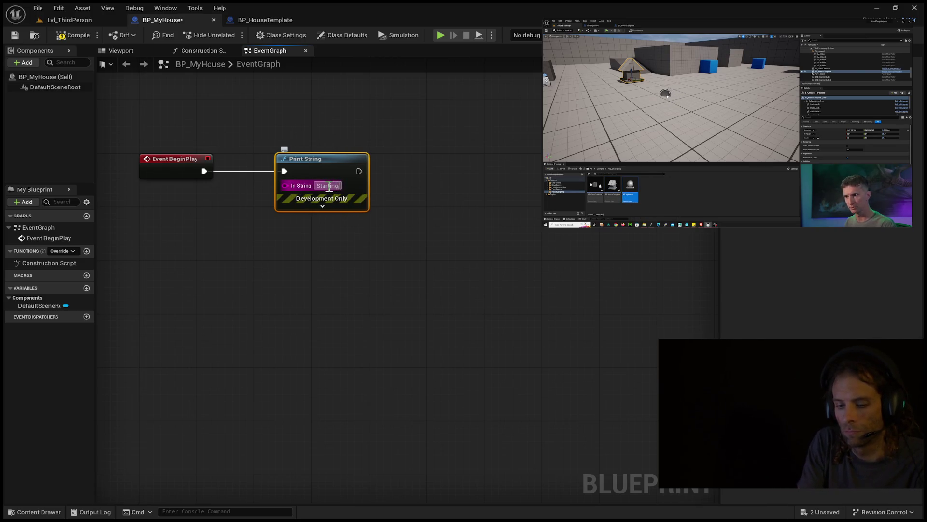
pyautogui.write(' Construction')
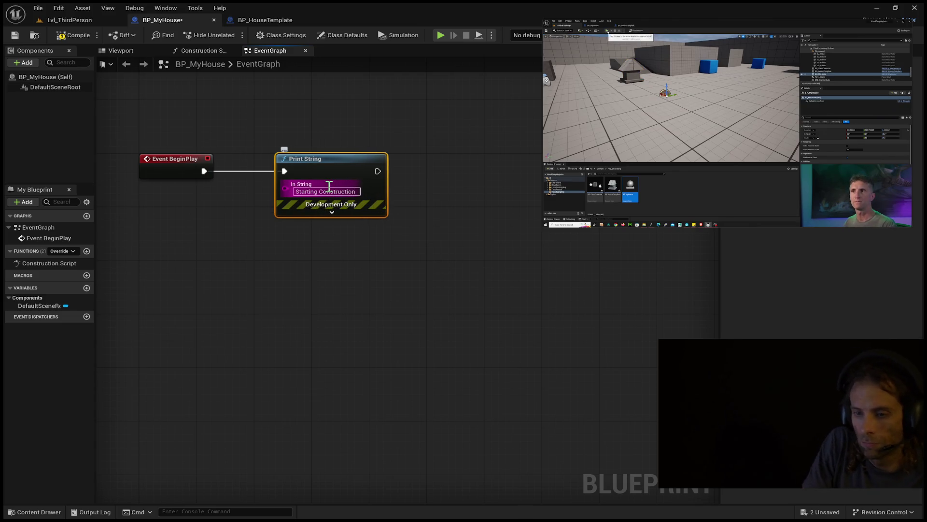
pyautogui.press('Return')
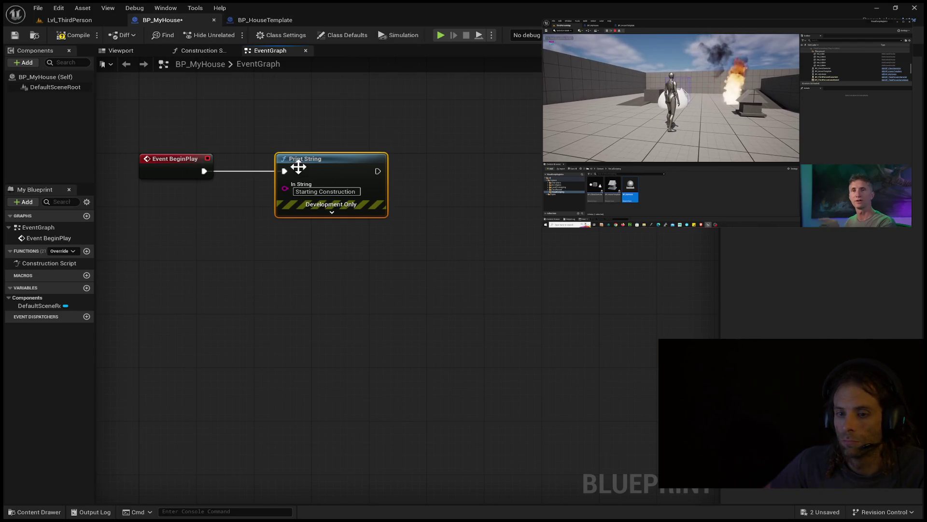
# Rewind the reference tutorial video to recheck the Print String step, then compile BP_MyHouse
pyautogui.moveTo(728, 124)
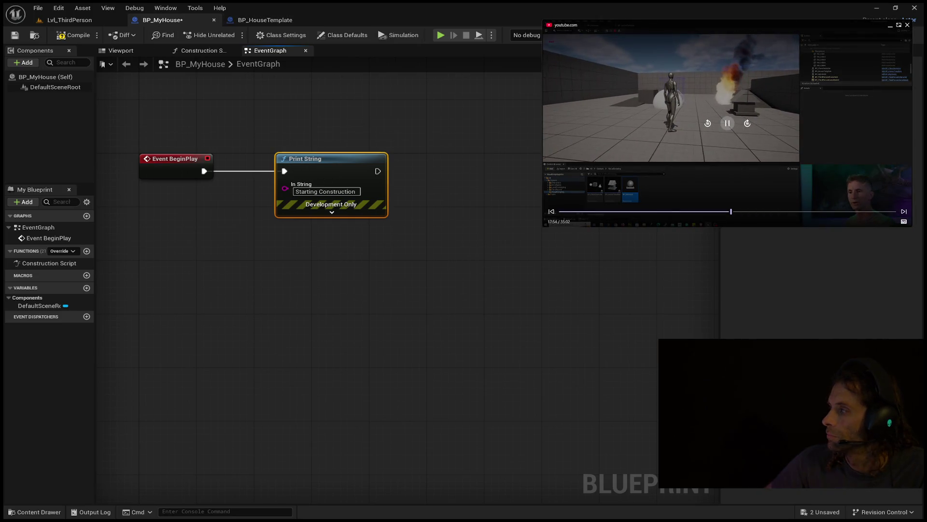
pyautogui.click(727, 124)
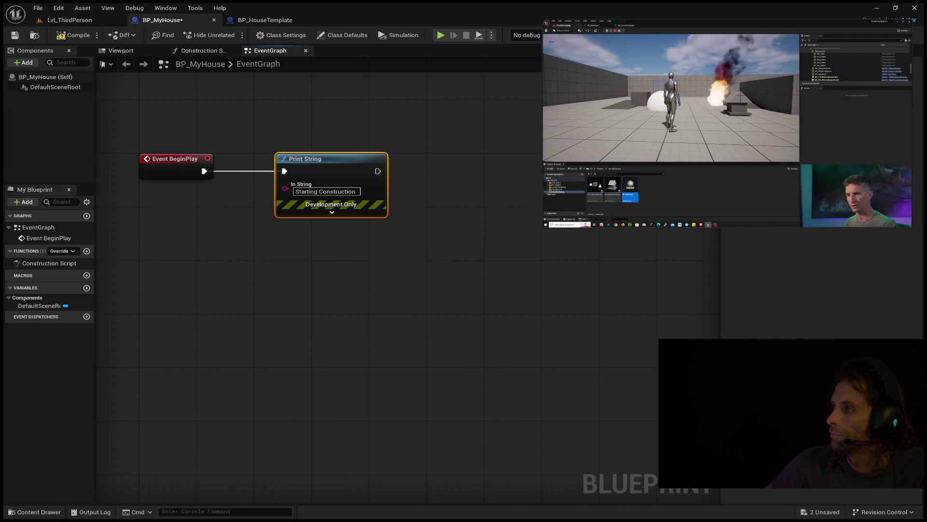
pyautogui.moveTo(606, 75)
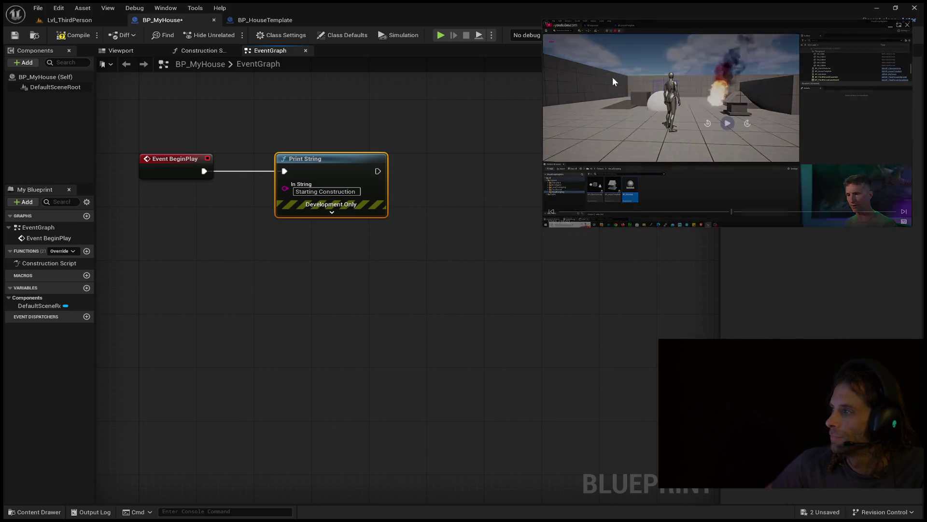
pyautogui.click(707, 123)
pyautogui.click(706, 123)
pyautogui.click(707, 123)
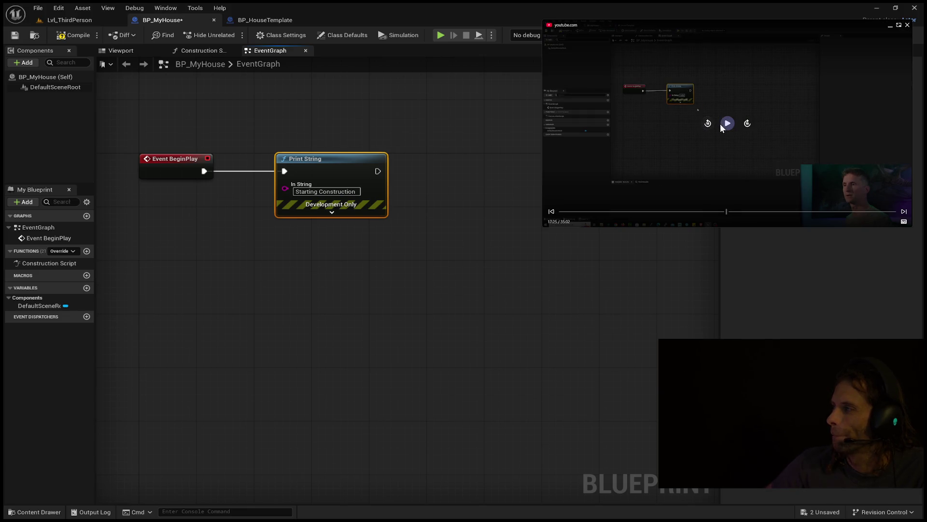
pyautogui.click(727, 125)
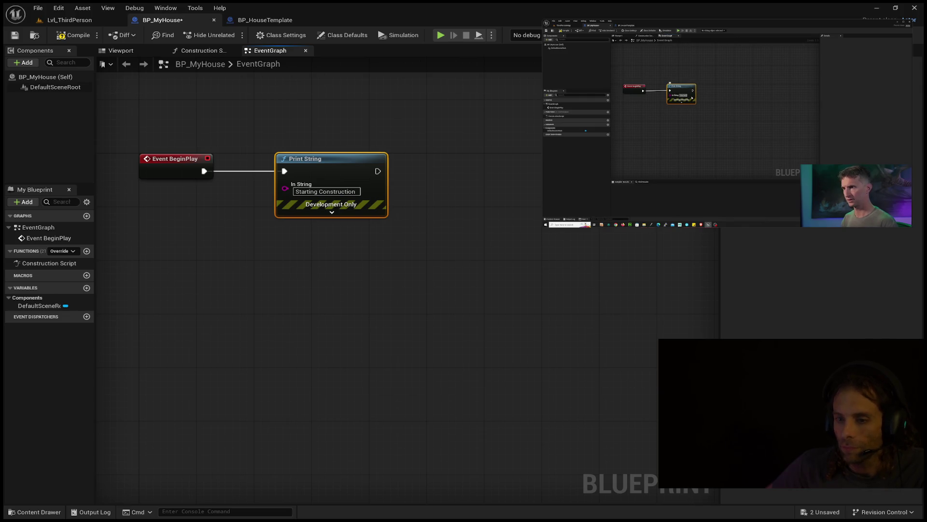
pyautogui.click(73, 35)
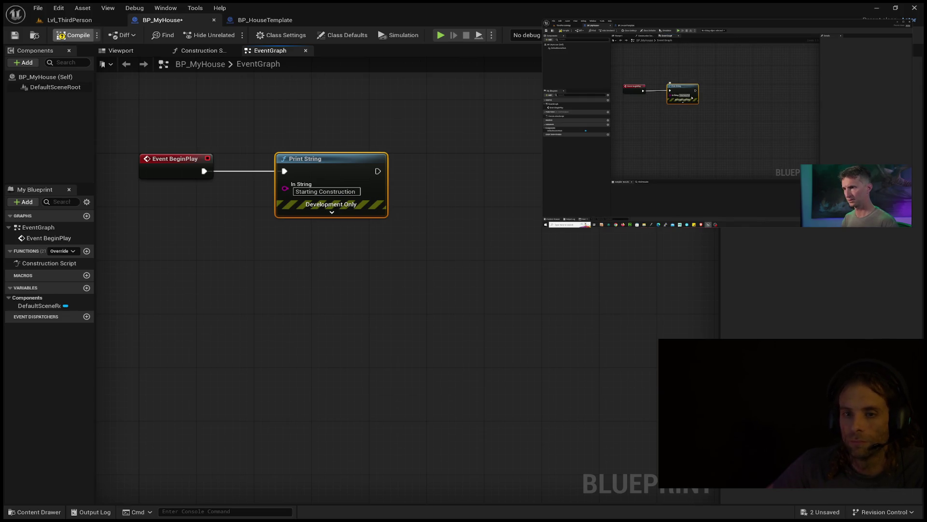
# Save BP_MyHouse and drop it from the Content Drawer onto the Lvl_ThirdPerson floor
pyautogui.click(16, 33)
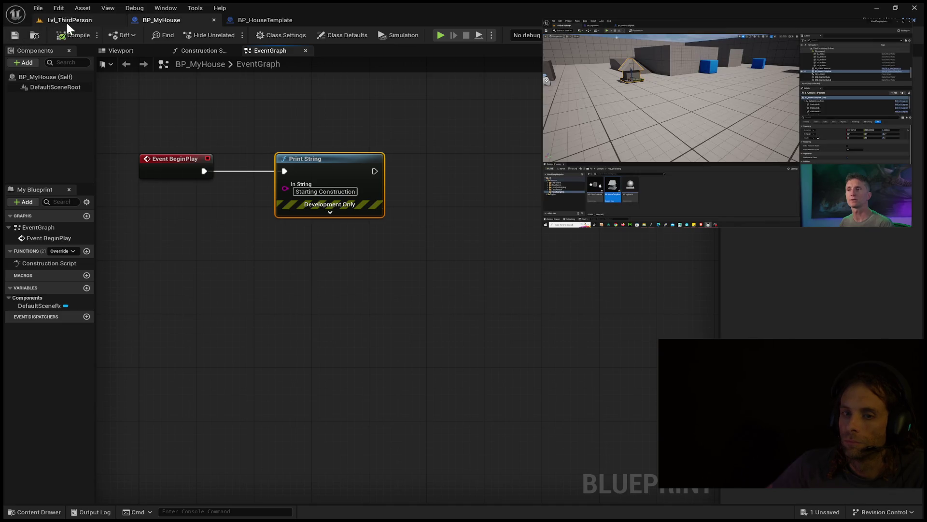
pyautogui.click(66, 21)
pyautogui.moveTo(185, 183)
pyautogui.mouseDown()
pyautogui.moveTo(155, 232)
pyautogui.moveTo(222, 198)
pyautogui.mouseUp()
pyautogui.click(40, 511)
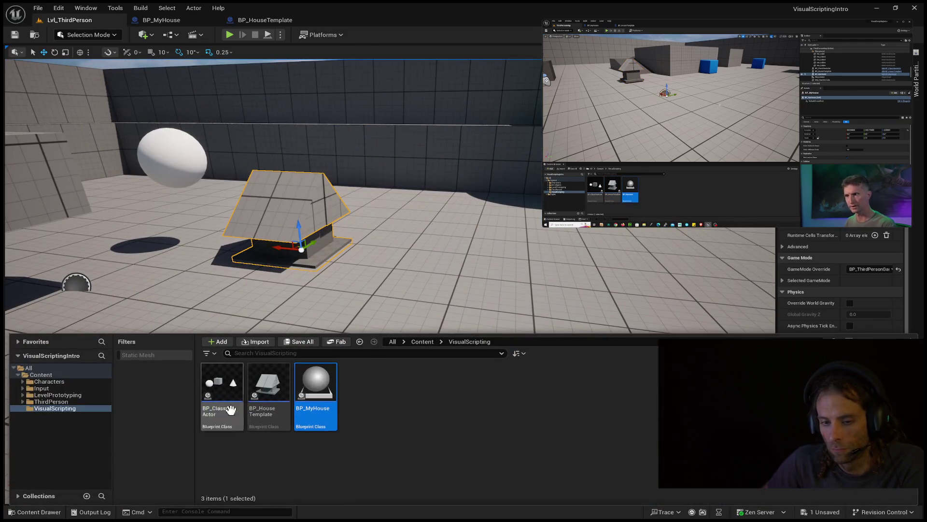
pyautogui.moveTo(309, 386)
pyautogui.mouseDown()
pyautogui.moveTo(397, 300)
pyautogui.moveTo(462, 256)
pyautogui.moveTo(476, 278)
pyautogui.mouseUp()
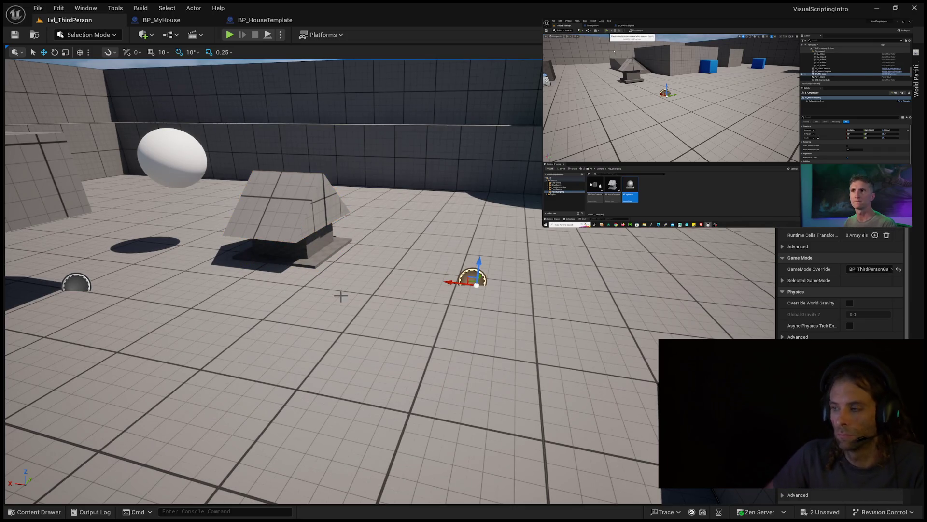
pyautogui.click(227, 34)
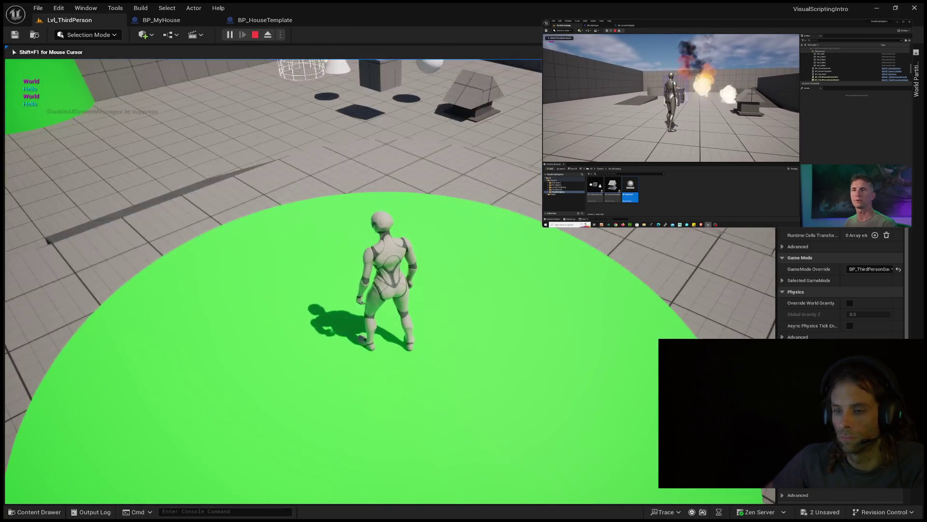
pyautogui.press('w')
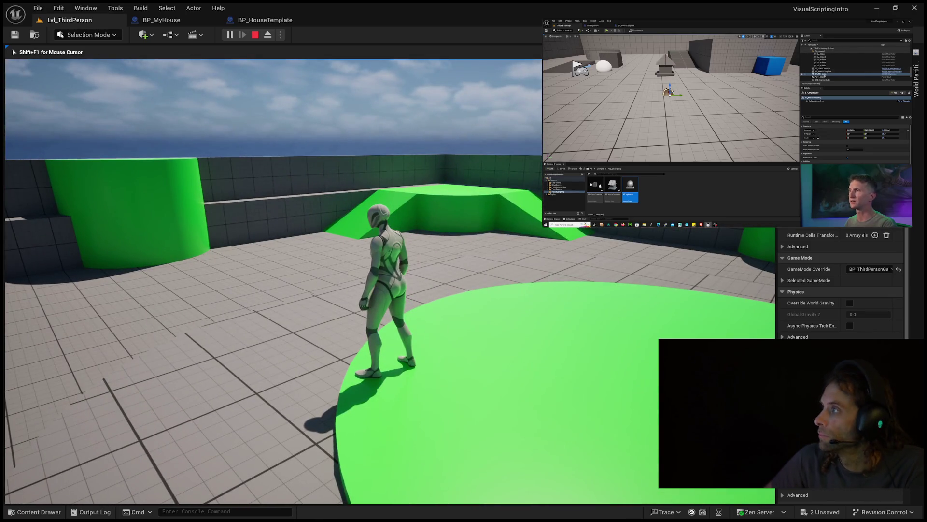
pyautogui.press('Escape')
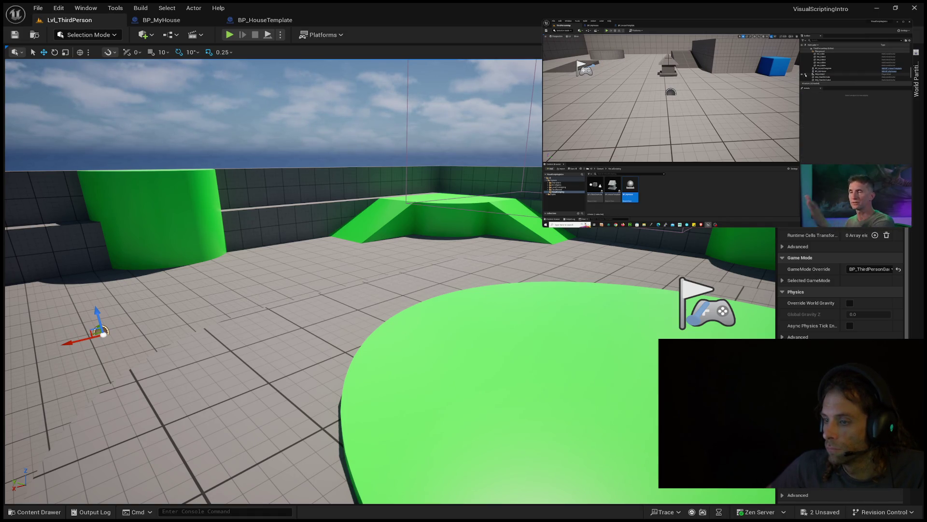
# Delete the cone, dark cube and sphere from the level
pyautogui.moveTo(727, 124)
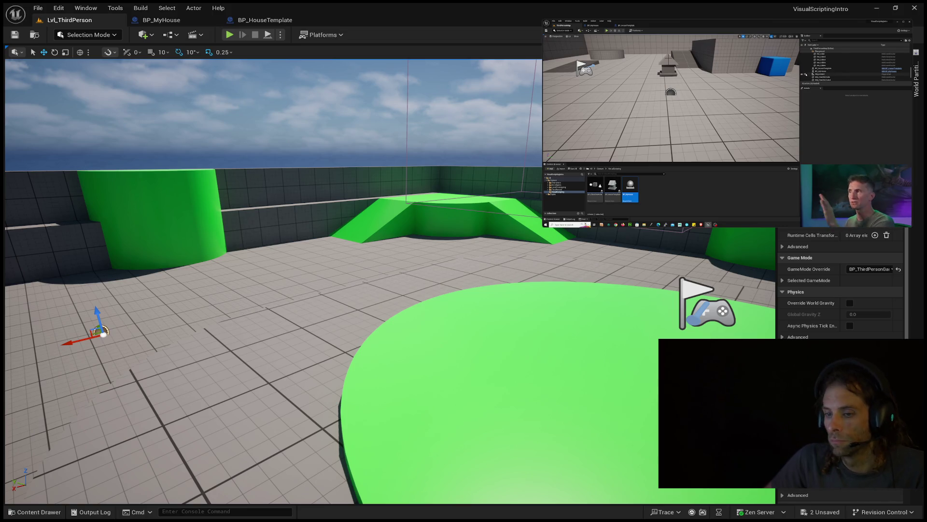
pyautogui.moveTo(589, 360); pyautogui.dragTo(586, 356)
pyautogui.click(272, 238)
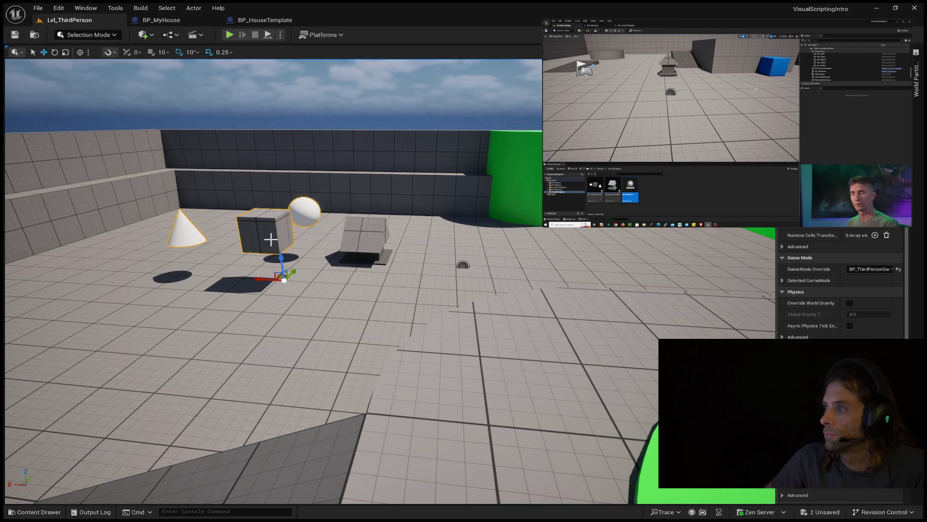
pyautogui.press('Delete')
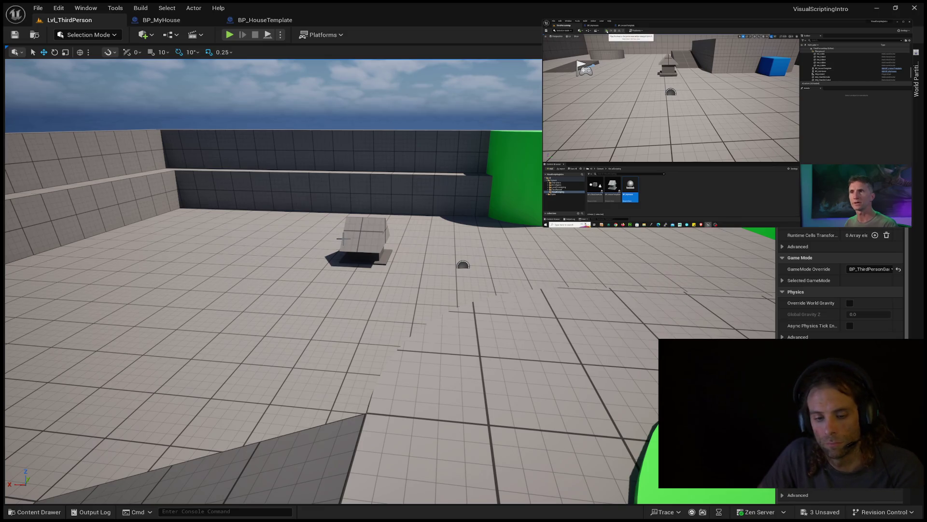
pyautogui.hotkey('ctrl', 'z')
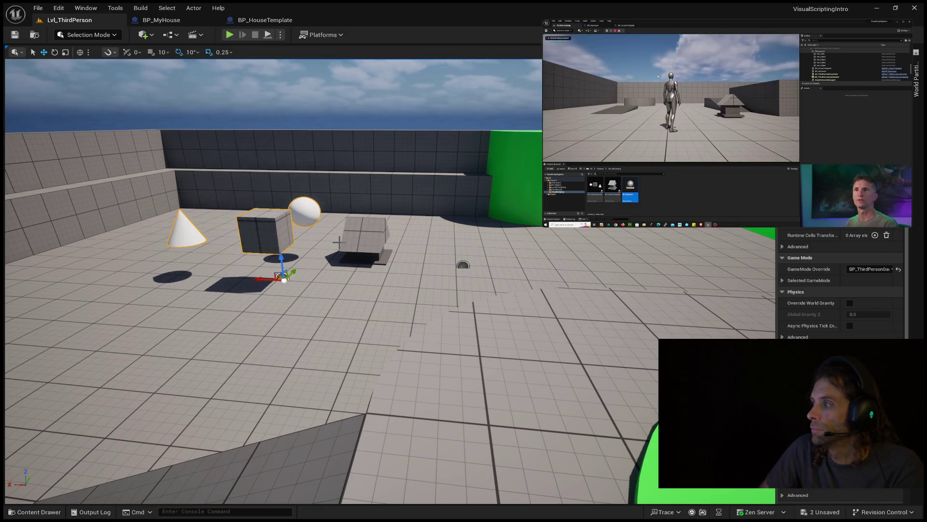
pyautogui.press('Delete')
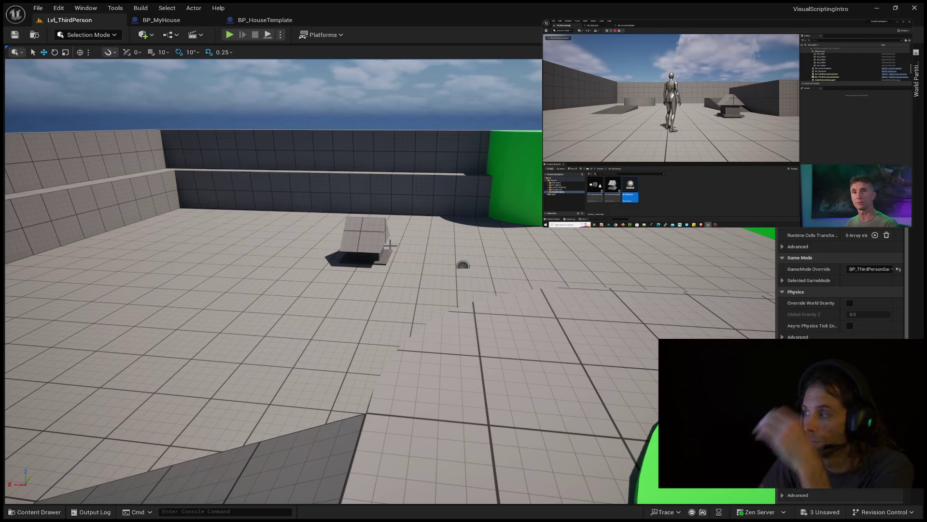
# Play-test the level, running and jumping the character, then return to BP_MyHouse
pyautogui.click(229, 34)
pyautogui.moveTo(274, 280)
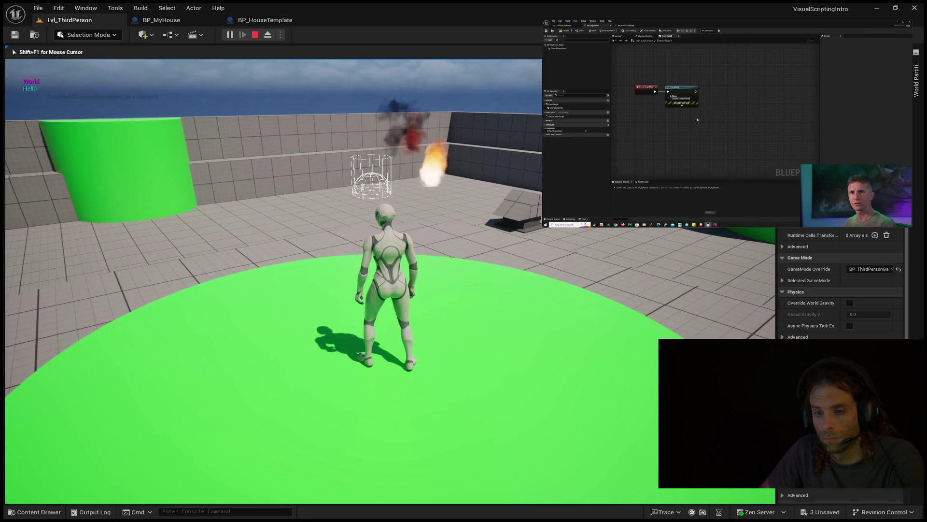
pyautogui.press('w')
pyautogui.press('space')
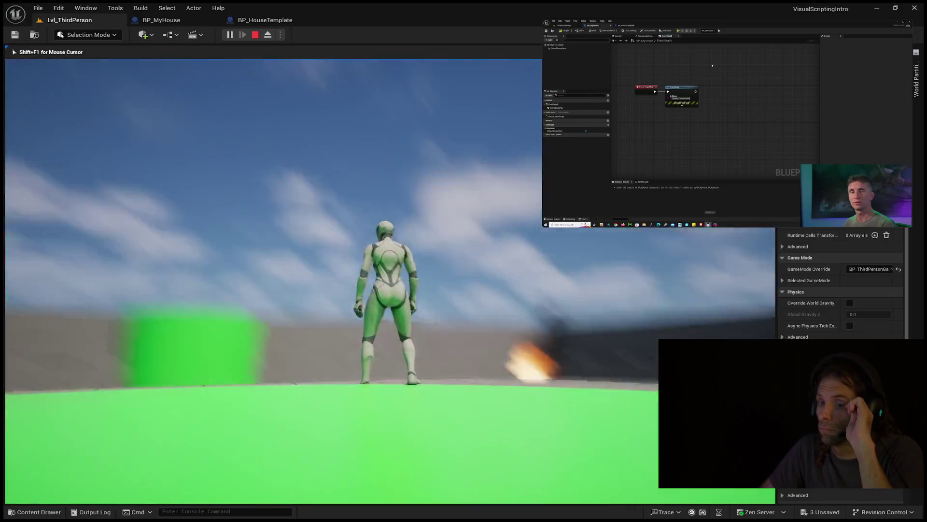
pyautogui.press('Escape')
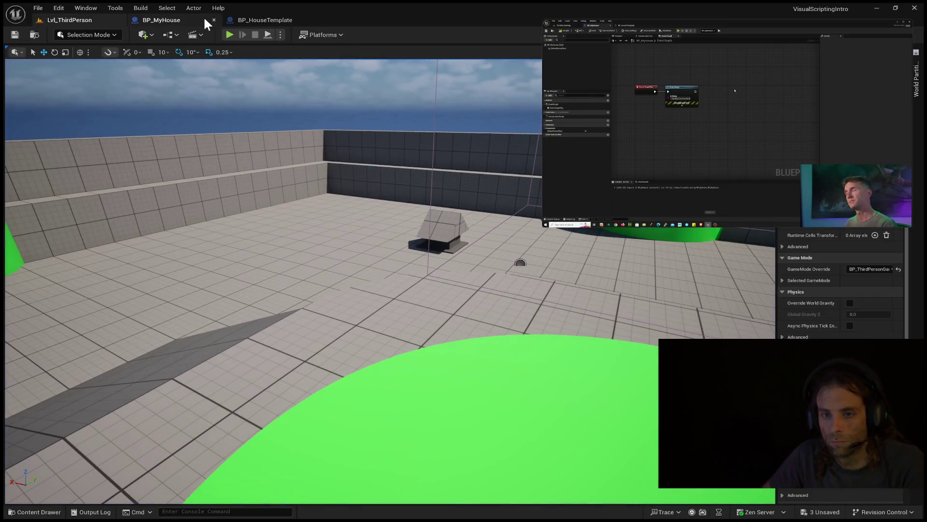
pyautogui.click(192, 16)
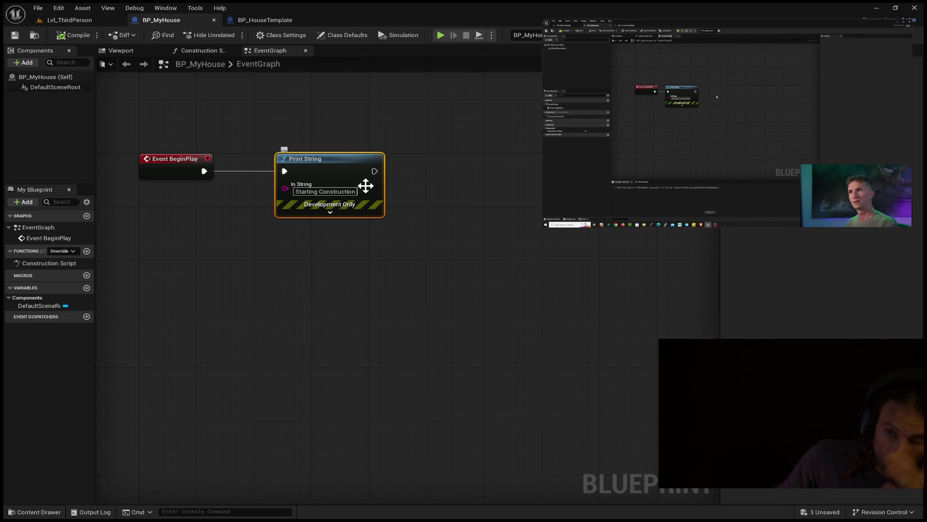
# Resume the reference tutorial video with the BeginPlay-to-Print String chain in place
pyautogui.moveTo(715, 100)
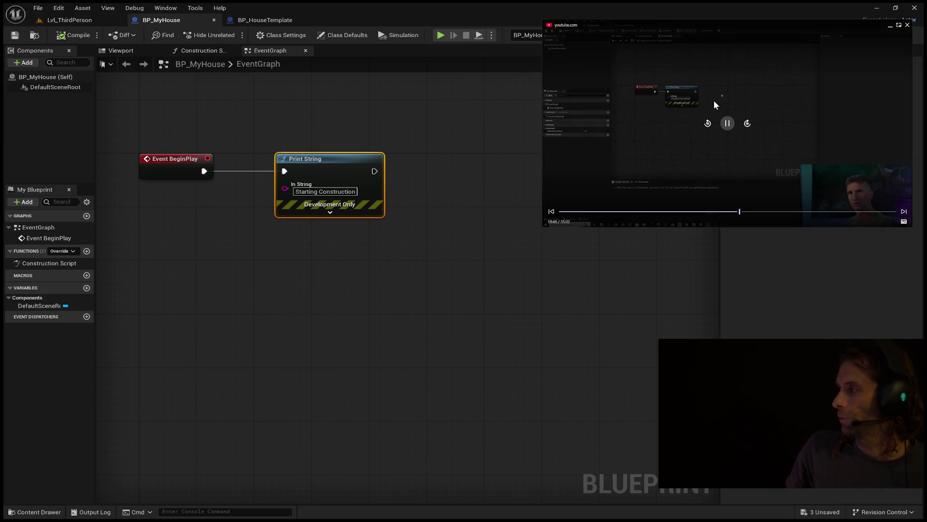
pyautogui.click(726, 123)
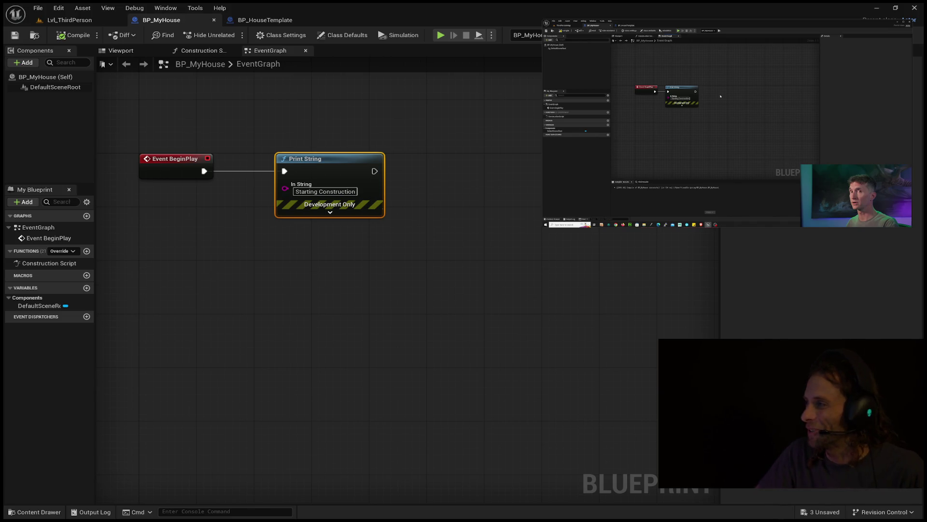
# Pull an execution wire from Print String's exec output into empty graph space
pyautogui.moveTo(726, 125)
pyautogui.click(725, 124)
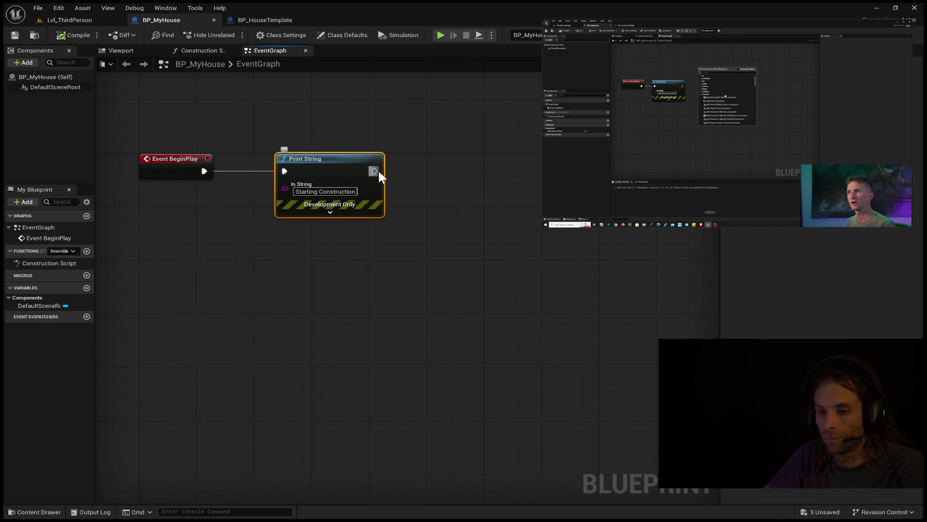
pyautogui.moveTo(373, 173); pyautogui.dragTo(438, 169)
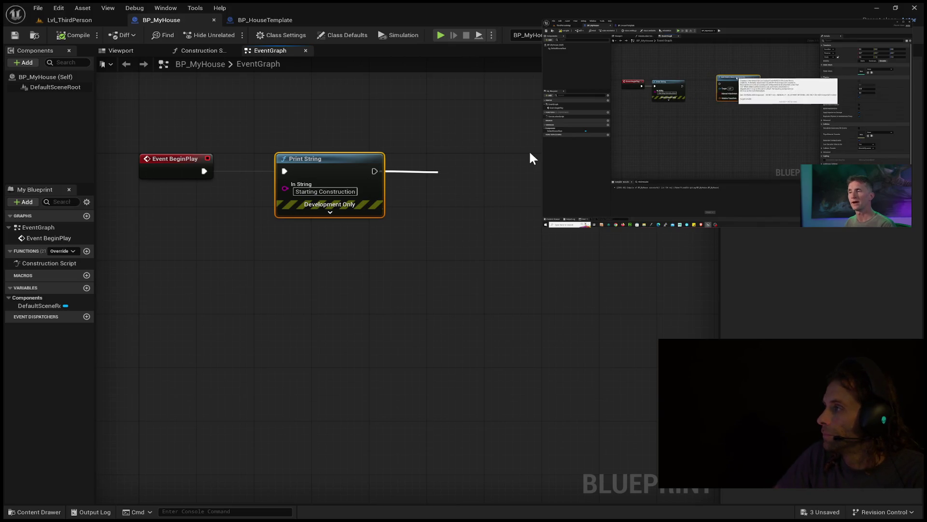
pyautogui.moveTo(706, 124)
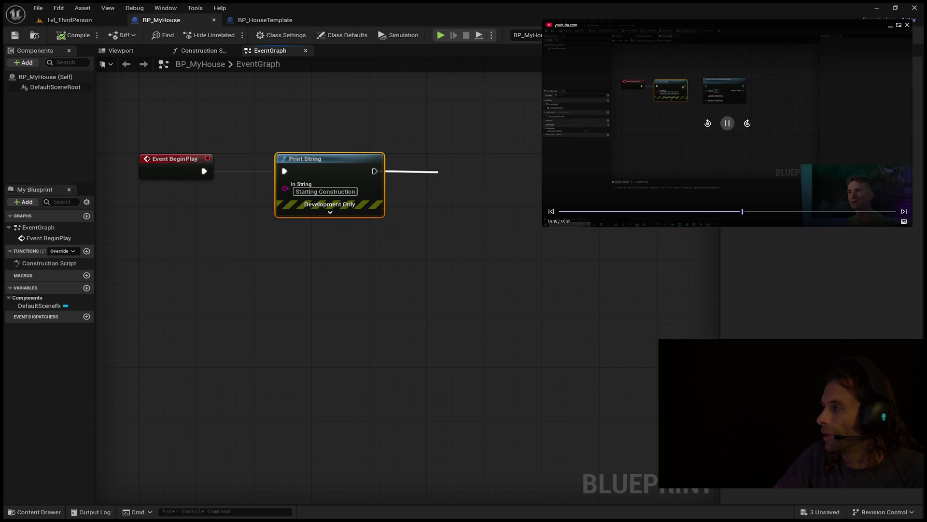
pyautogui.click(706, 124)
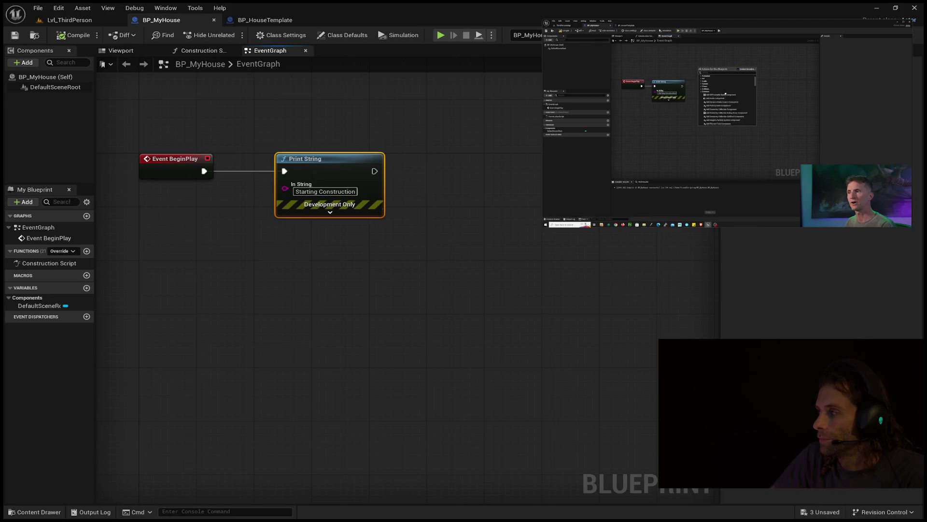
pyautogui.moveTo(374, 171); pyautogui.dragTo(456, 170)
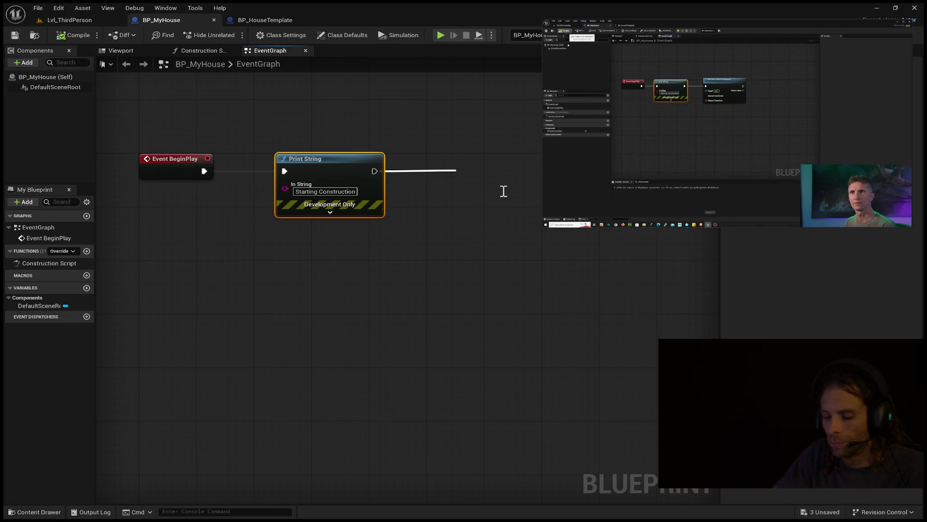
# Add an Add Static Mesh Component node after Print String, then briefly play-test the level
pyautogui.press('Return')
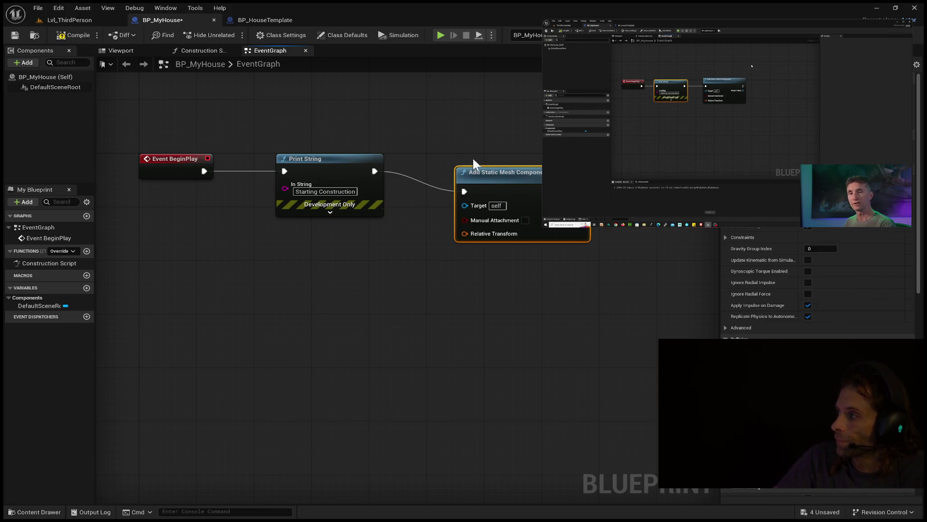
pyautogui.moveTo(478, 166); pyautogui.dragTo(479, 149)
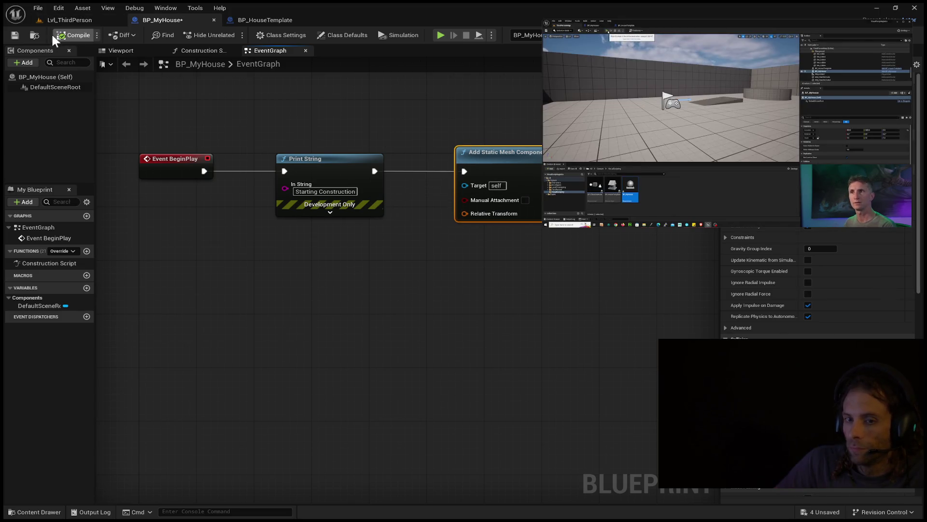
pyautogui.click(446, 33)
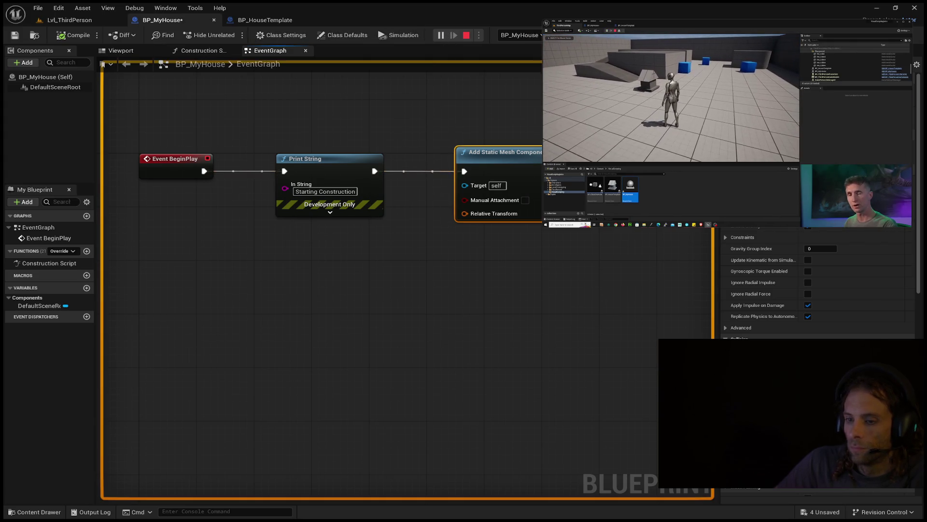
pyautogui.press('Escape')
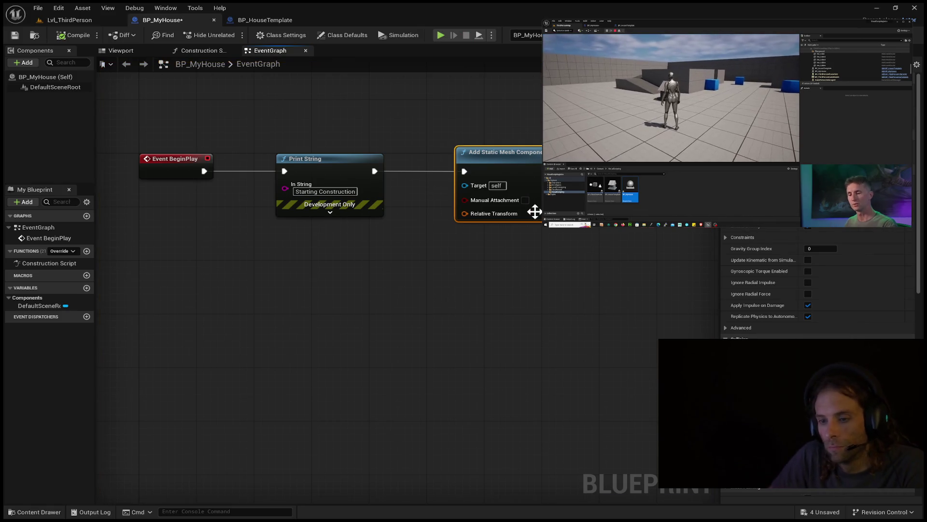
pyautogui.click(67, 20)
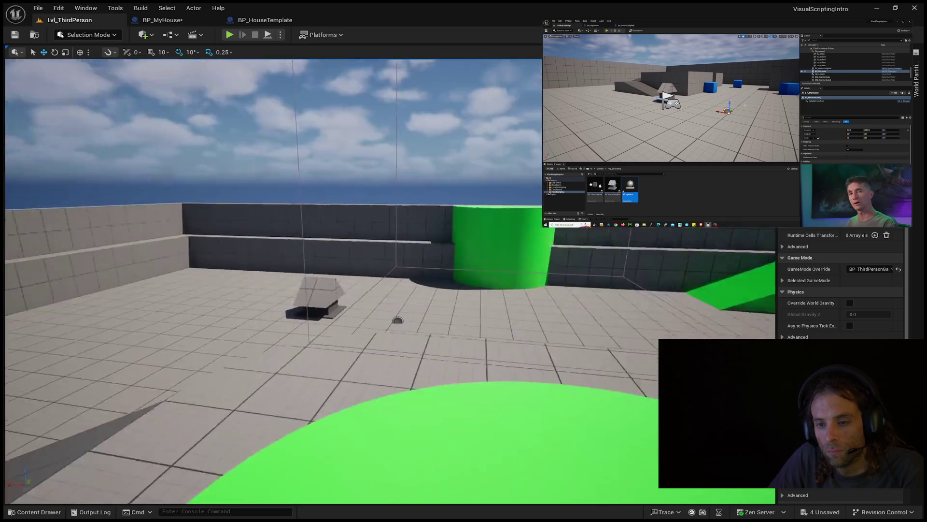
pyautogui.moveTo(249, 159); pyautogui.dragTo(249, 159)
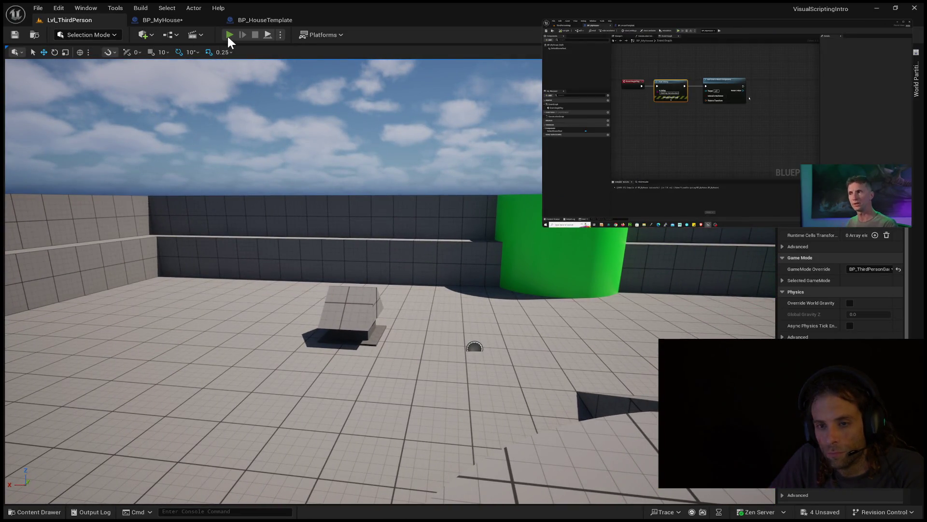
pyautogui.click(229, 35)
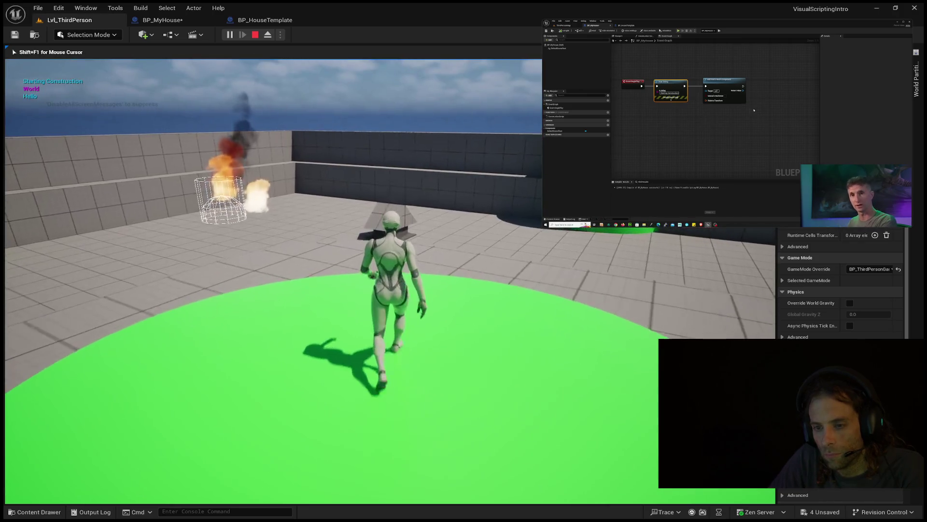
pyautogui.press('Escape')
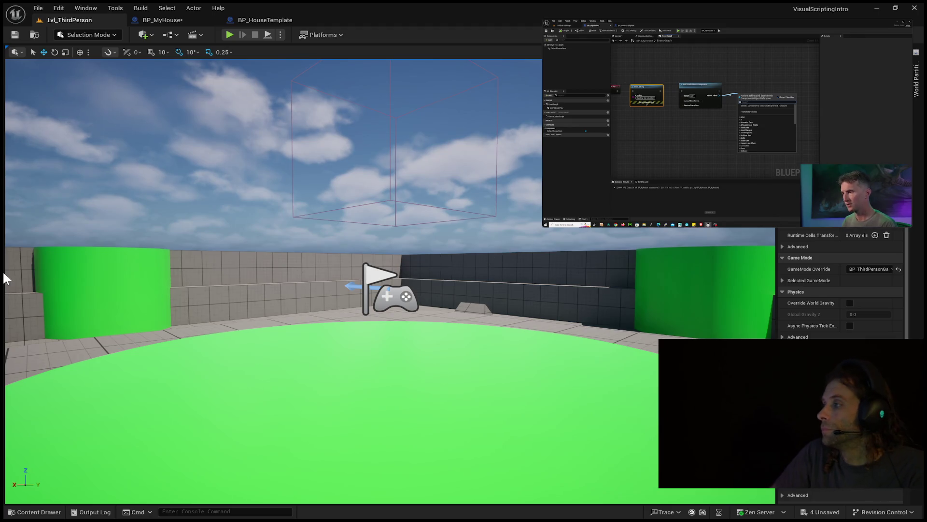
pyautogui.click(198, 20)
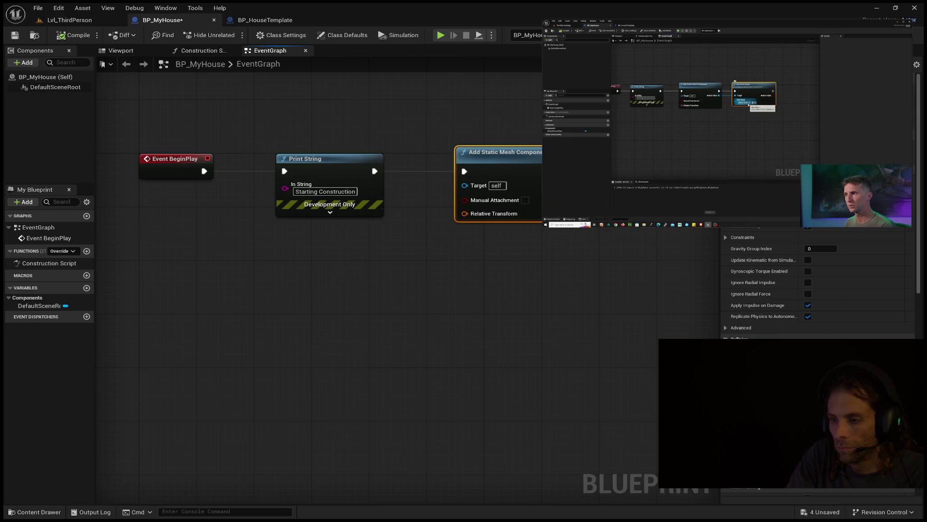
# Add a Set Static Mesh node after Add Static Mesh Component with New Mesh Cube, then compile
pyautogui.press('Return')
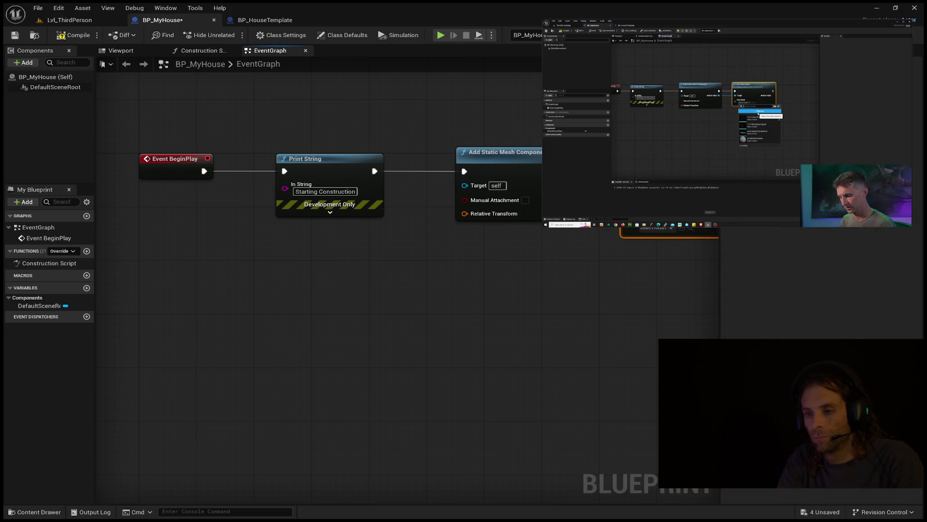
pyautogui.moveTo(615, 307)
pyautogui.mouseDown()
pyautogui.moveTo(494, 292)
pyautogui.moveTo(445, 310)
pyautogui.mouseUp()
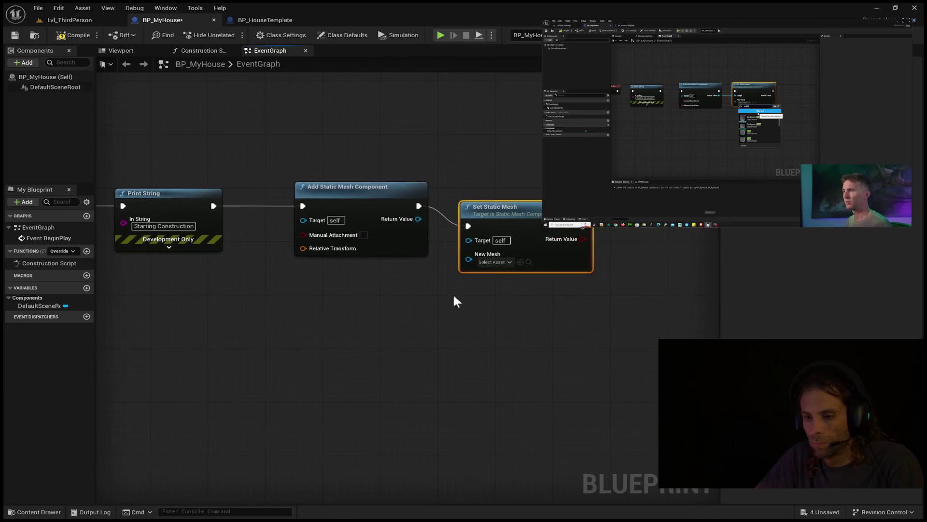
pyautogui.moveTo(507, 203); pyautogui.dragTo(528, 193)
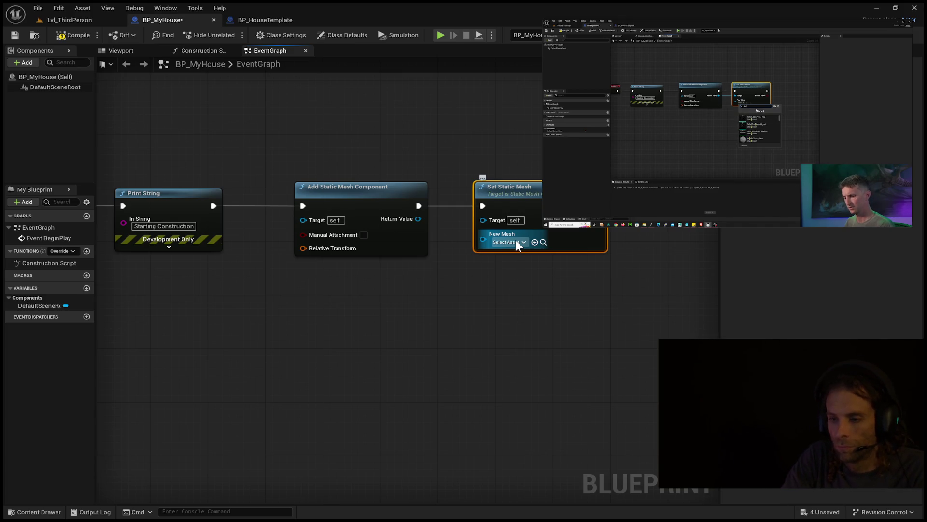
pyautogui.click(535, 242)
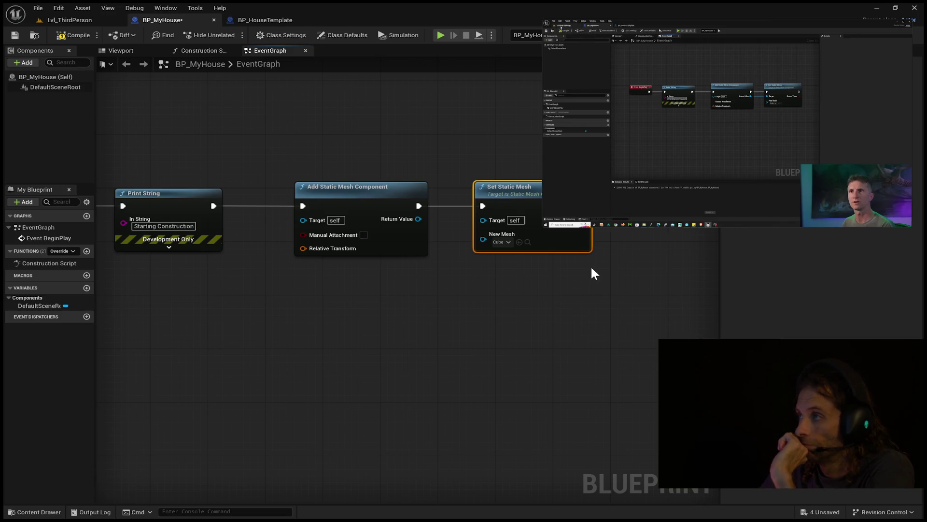
pyautogui.click(77, 35)
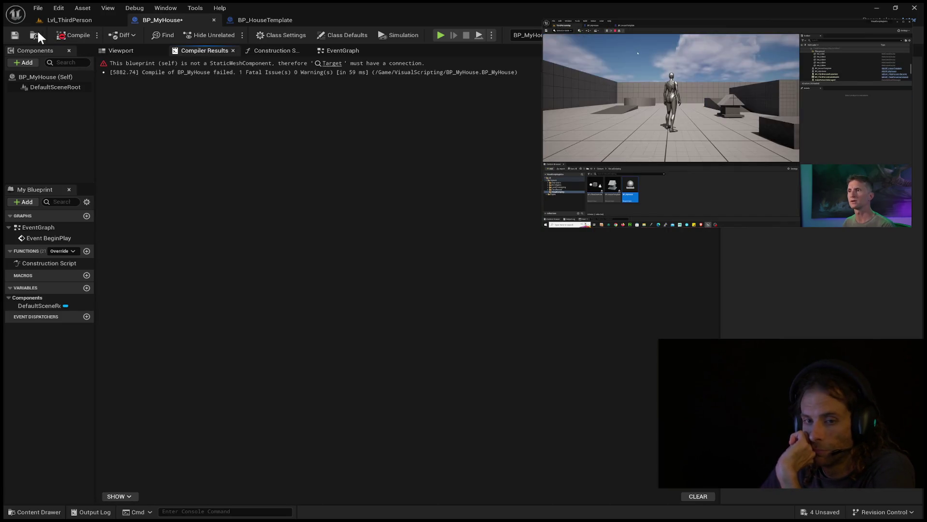
# Save BP_MyHouse and fly the Lvl_ThirdPerson camera toward the ramp
pyautogui.click(15, 35)
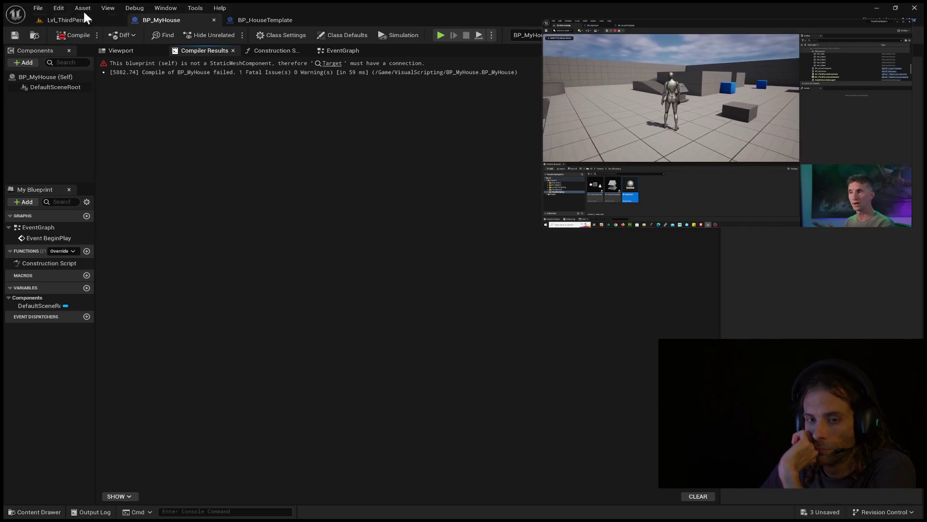
pyautogui.click(70, 19)
pyautogui.moveTo(406, 208)
pyautogui.mouseDown()
pyautogui.moveTo(404, 195)
pyautogui.moveTo(407, 227)
pyautogui.moveTo(405, 193)
pyautogui.moveTo(409, 232)
pyautogui.mouseUp()
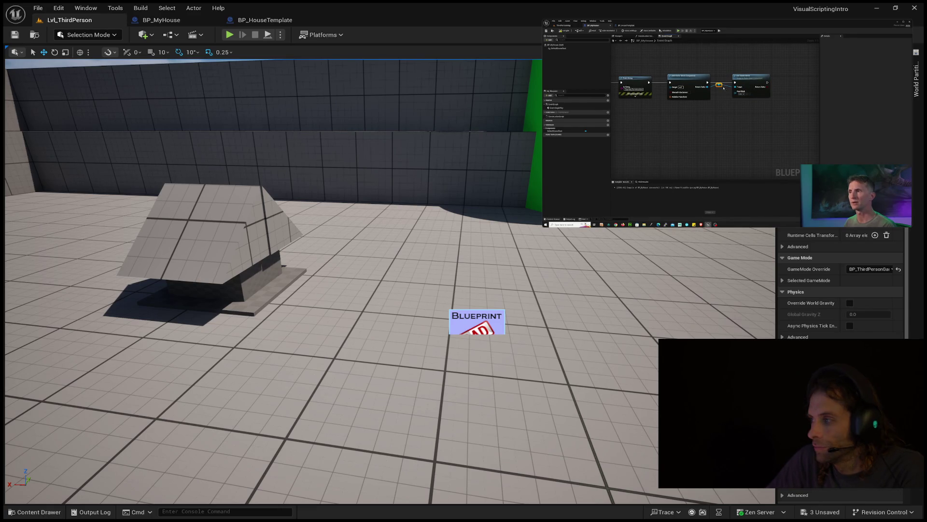
pyautogui.moveTo(727, 145)
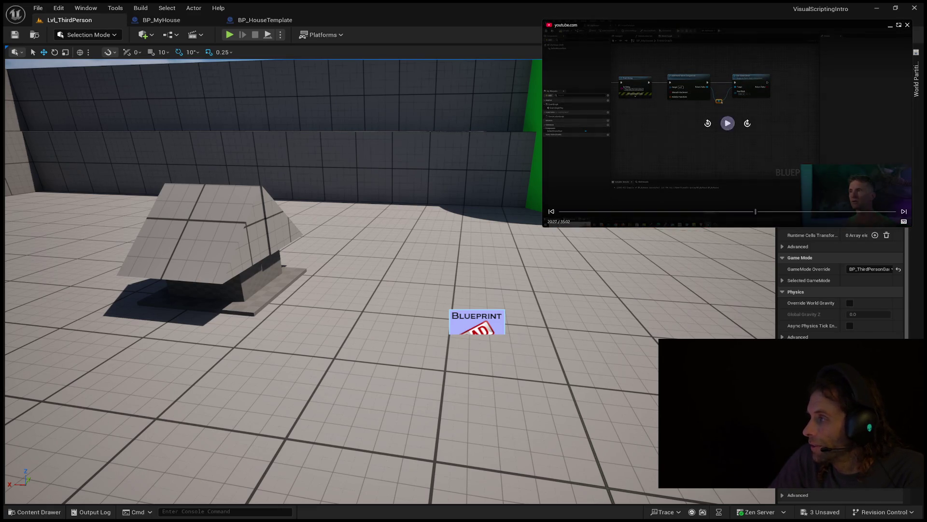
# Back in BP_MyHouse, close Compiler Results and show the Event Graph
pyautogui.click(161, 20)
pyautogui.click(261, 20)
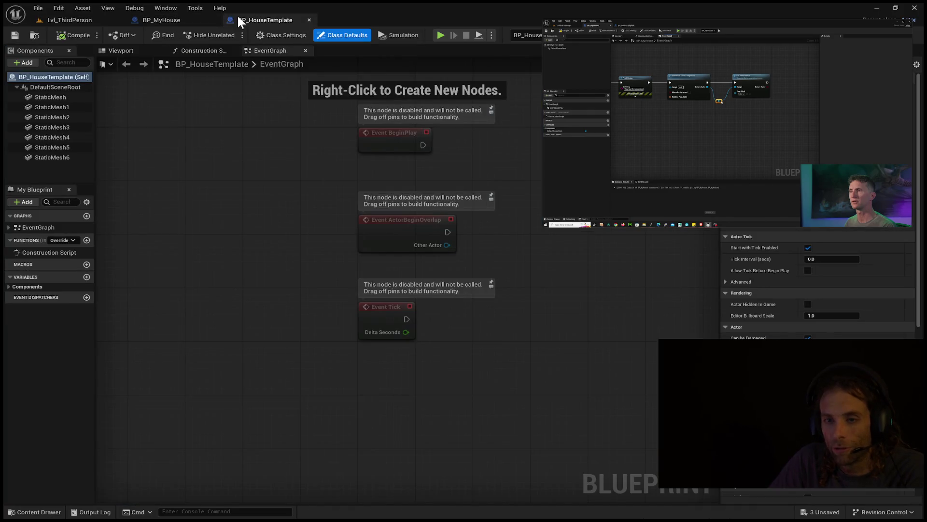
pyautogui.click(154, 20)
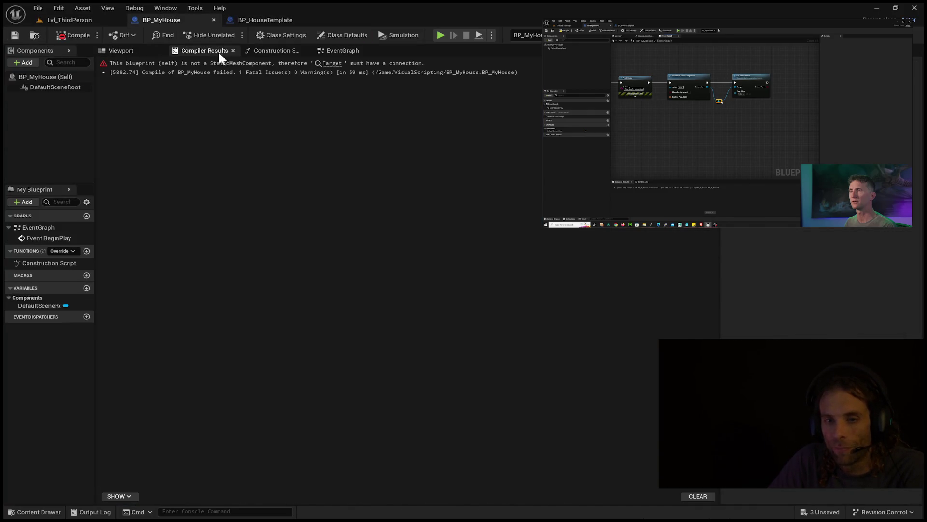
pyautogui.click(234, 49)
pyautogui.click(252, 50)
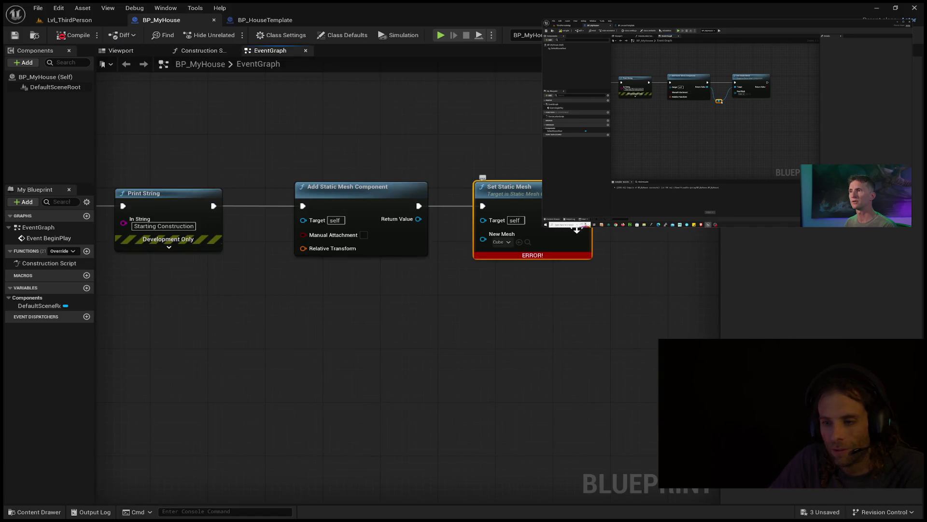
# Move the Set Static Mesh node up and to the right of Add Static Mesh Component
pyautogui.moveTo(725, 160)
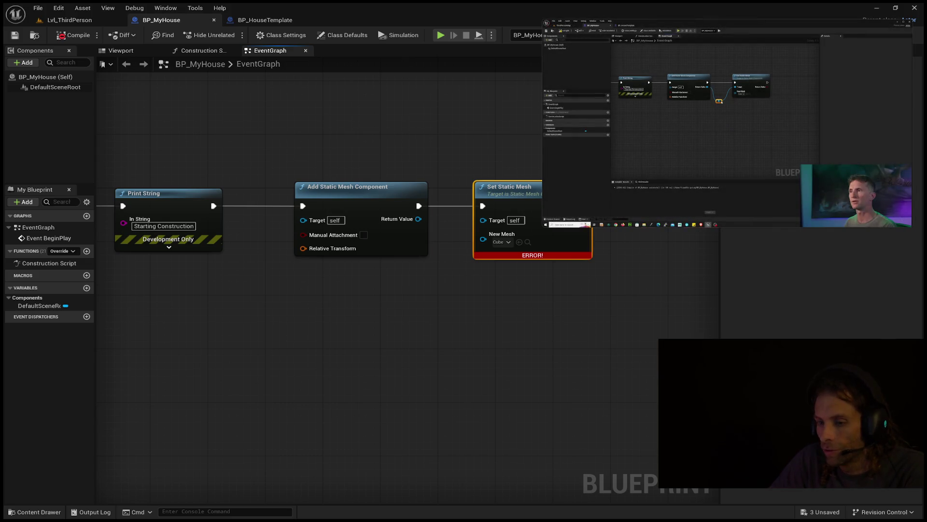
pyautogui.moveTo(483, 206)
pyautogui.mouseDown()
pyautogui.moveTo(450, 207)
pyautogui.moveTo(483, 206)
pyautogui.mouseUp()
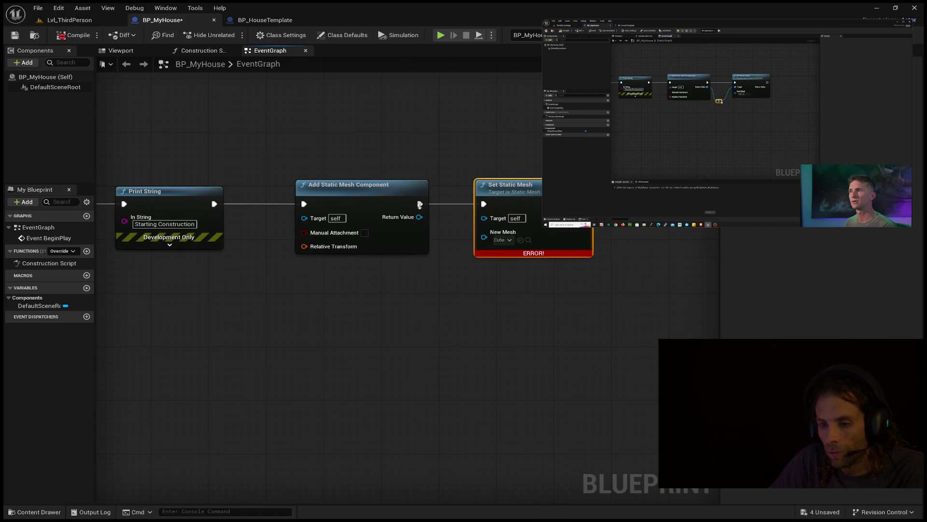
pyautogui.click(447, 204)
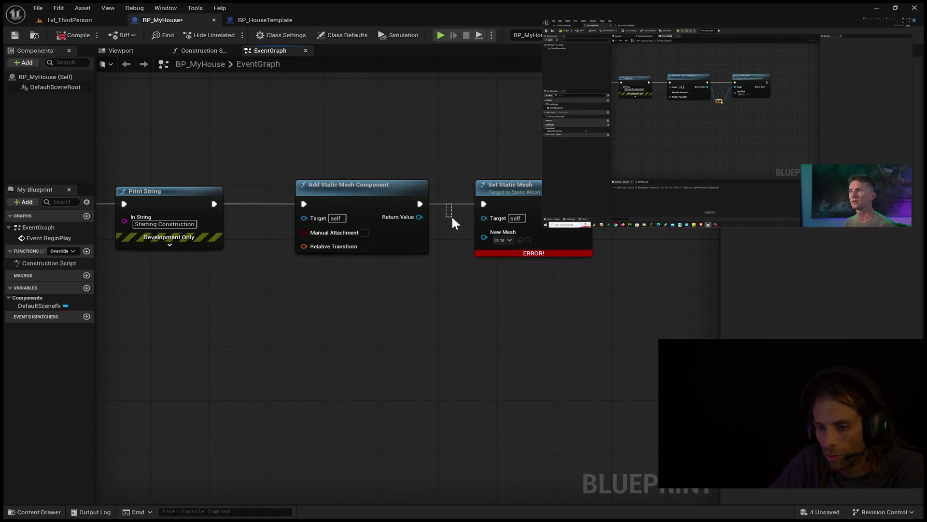
pyautogui.click(478, 203)
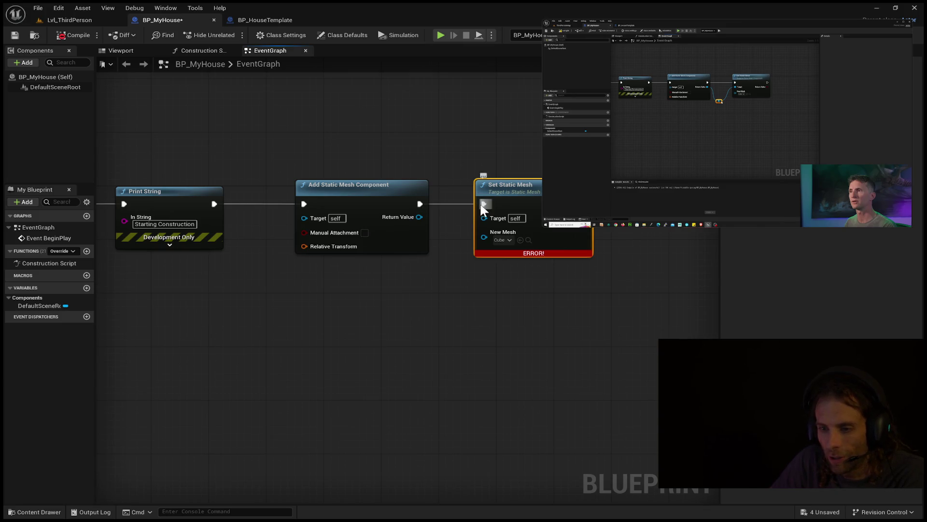
pyautogui.moveTo(473, 202)
pyautogui.mouseDown()
pyautogui.moveTo(524, 247)
pyautogui.moveTo(592, 158)
pyautogui.mouseUp()
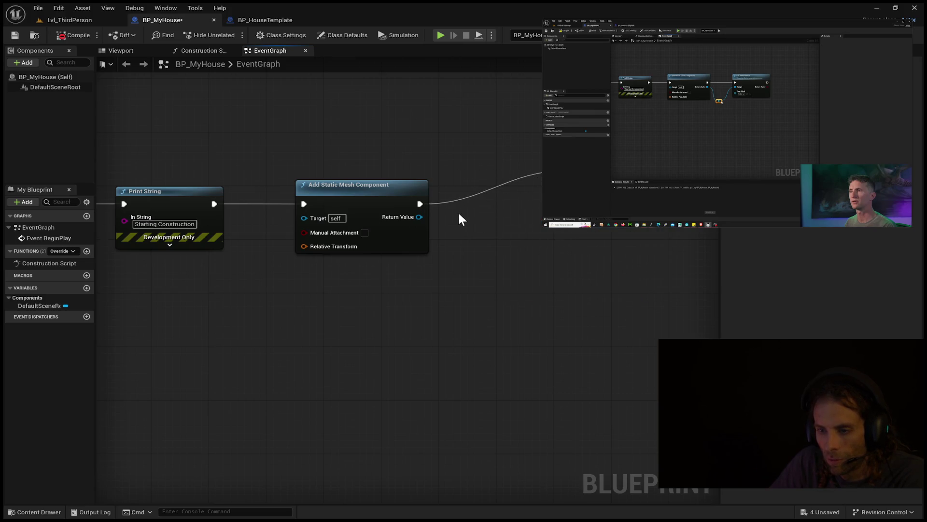
# Create Set Static Mesh from Add Static Mesh Component's Return Value so it feeds Target, then save
pyautogui.moveTo(420, 203); pyautogui.dragTo(560, 180)
pyautogui.moveTo(420, 203)
pyautogui.mouseDown()
pyautogui.moveTo(502, 207)
pyautogui.moveTo(561, 180)
pyautogui.mouseUp()
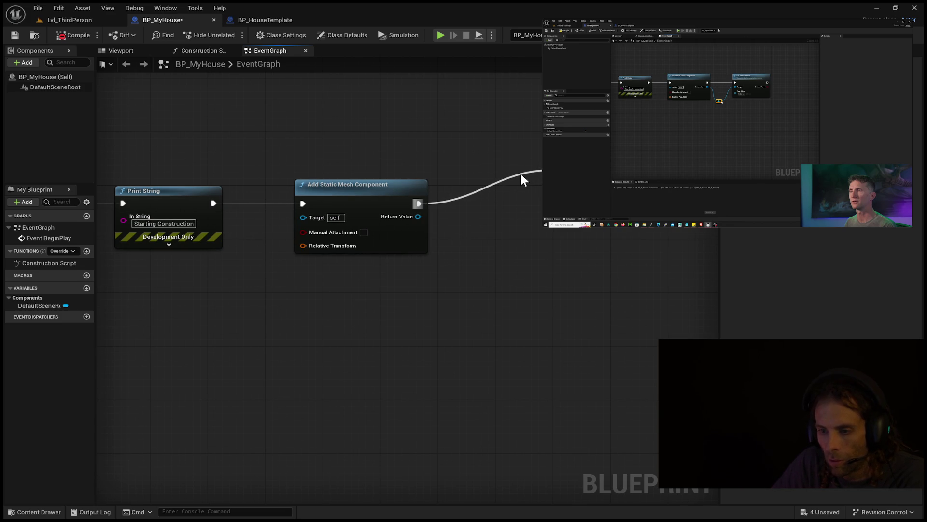
pyautogui.keyDown('alt'); pyautogui.click(418, 203); pyautogui.keyUp('alt')
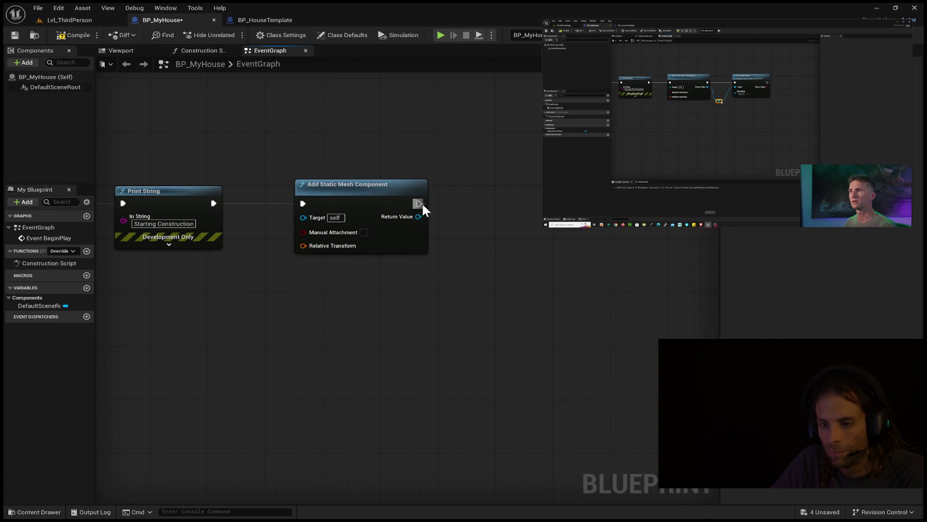
pyautogui.moveTo(418, 217)
pyautogui.mouseDown()
pyautogui.moveTo(488, 215)
pyautogui.moveTo(537, 194)
pyautogui.mouseUp()
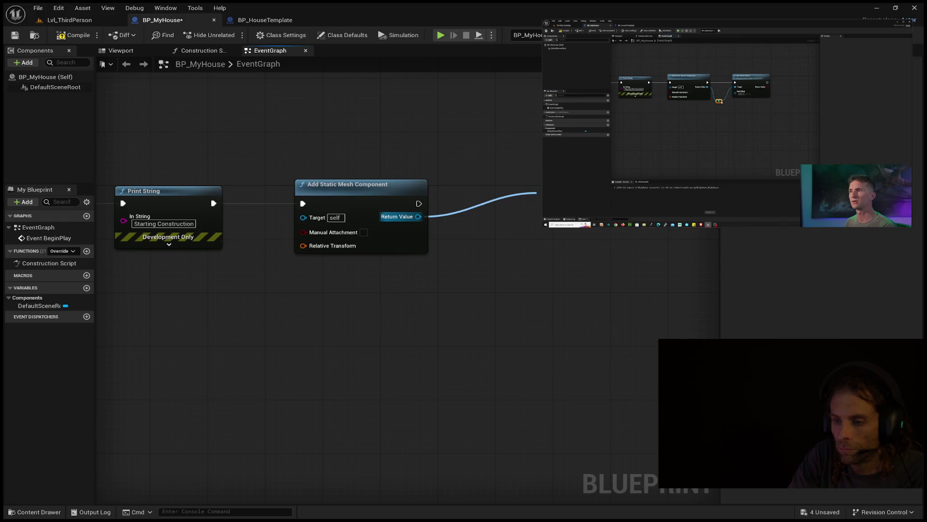
pyautogui.press('Return')
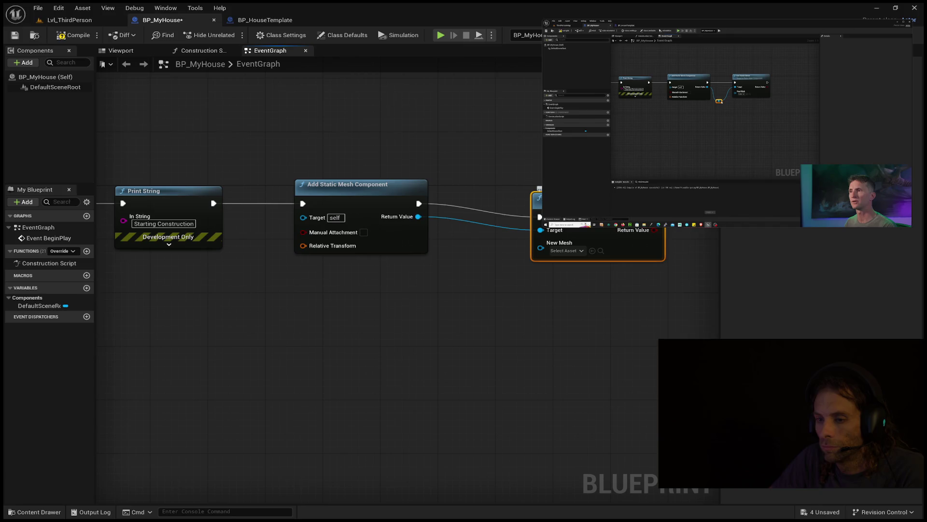
pyautogui.moveTo(541, 220); pyautogui.dragTo(548, 207)
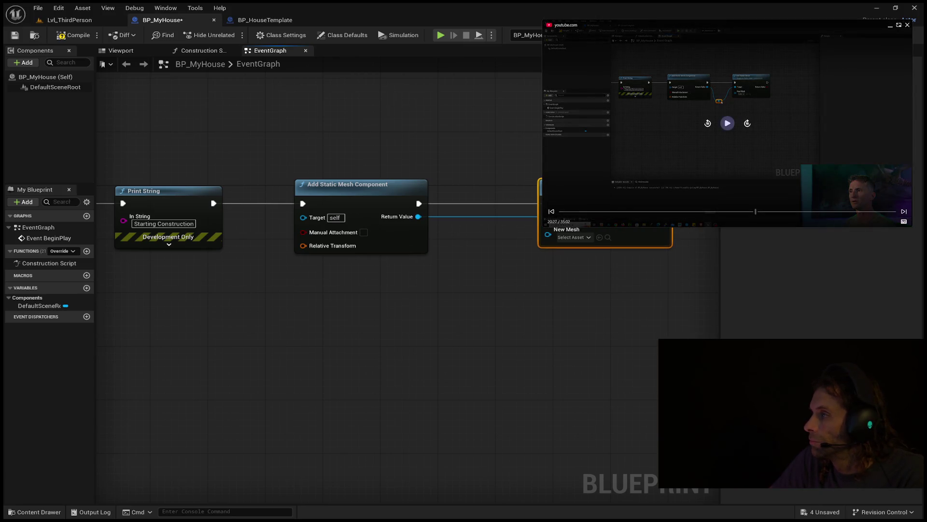
pyautogui.click(727, 123)
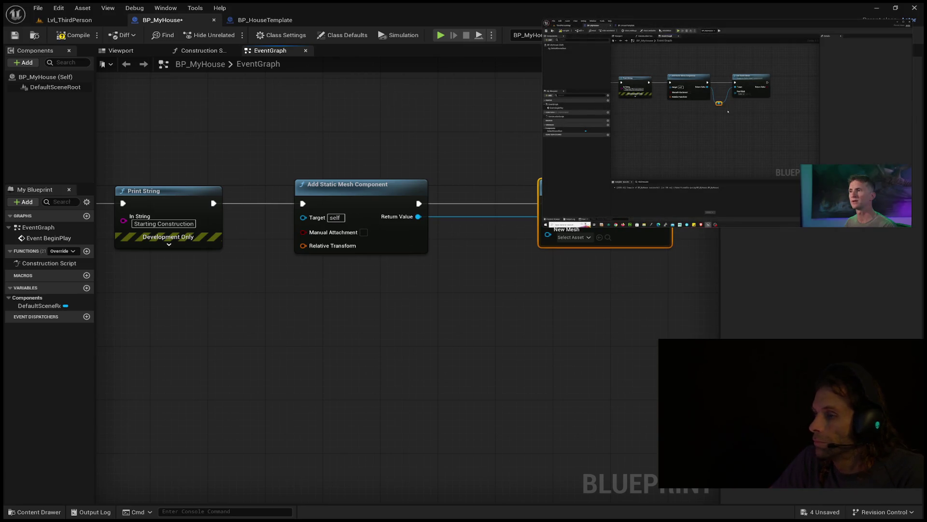
pyautogui.click(15, 35)
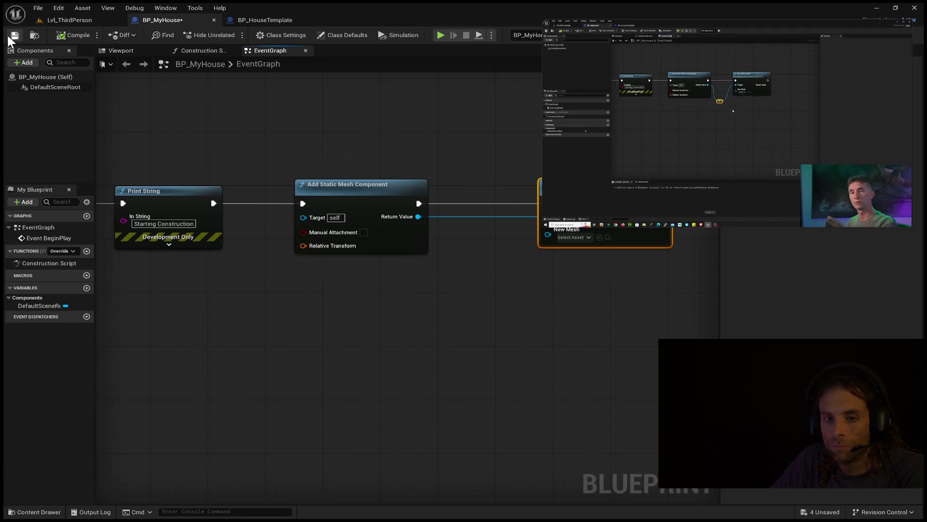
# Play-test Lvl_ThirdPerson to see 'Starting Construction' printed, then return to BP_MyHouse
pyautogui.click(61, 20)
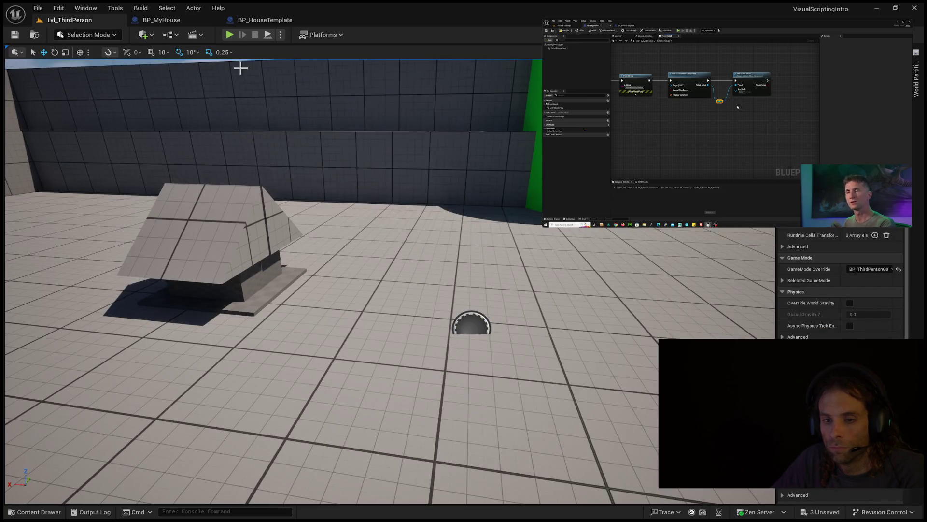
pyautogui.click(230, 35)
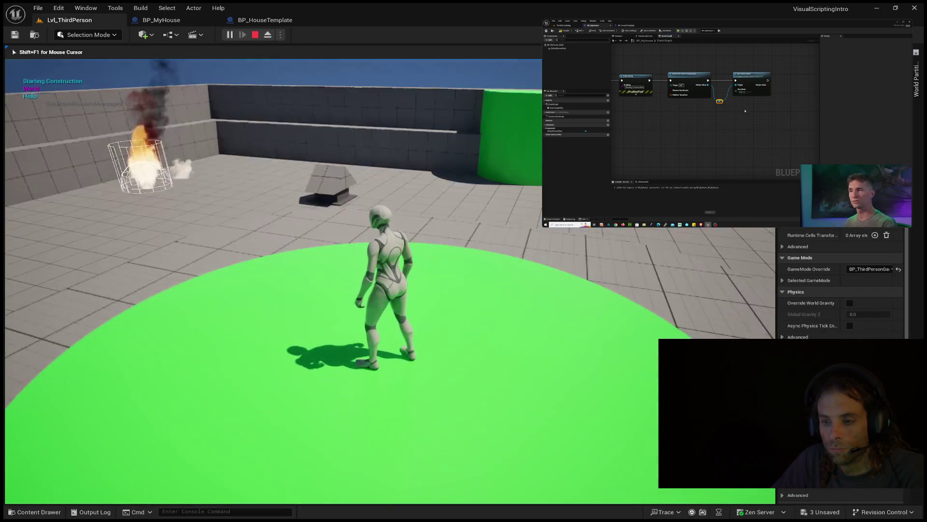
pyautogui.press('w')
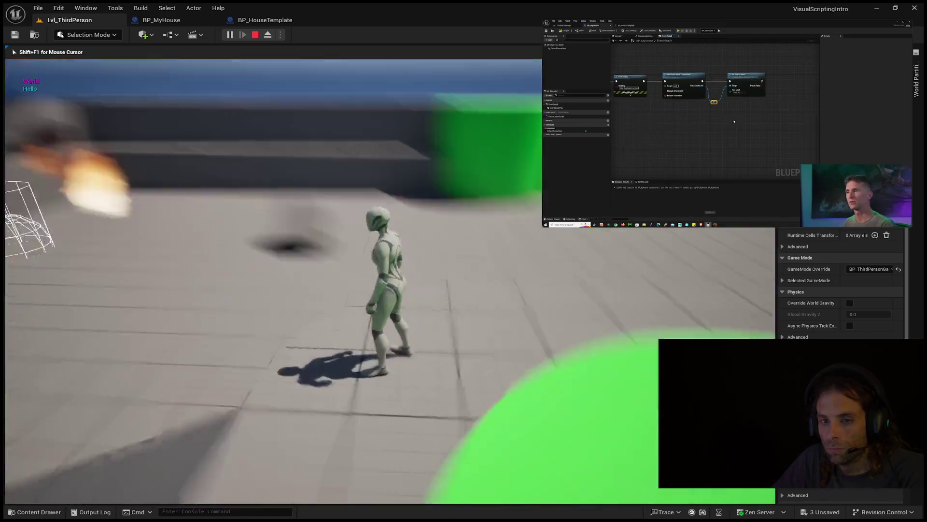
pyautogui.press('Escape')
pyautogui.click(154, 18)
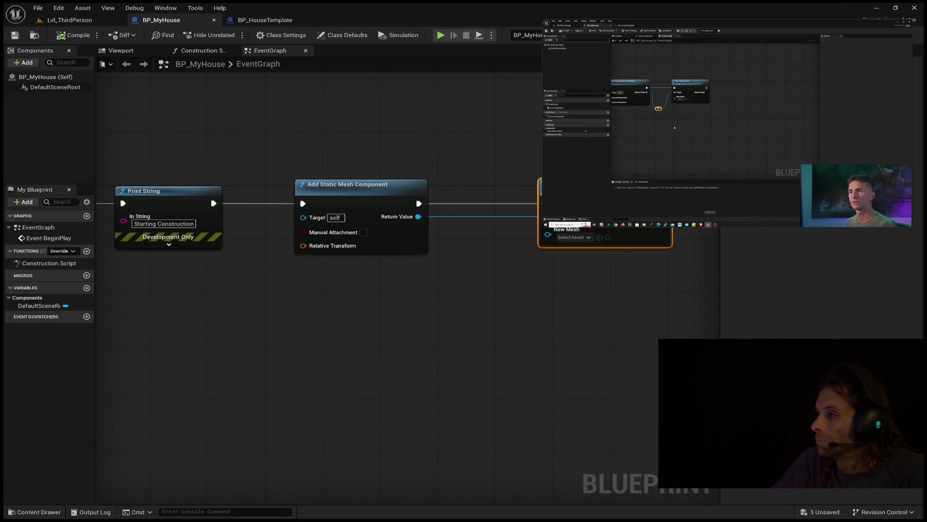
# Add a reroute point on the Return Value wire and drag it below the nodes
pyautogui.moveTo(485, 216); pyautogui.dragTo(476, 233)
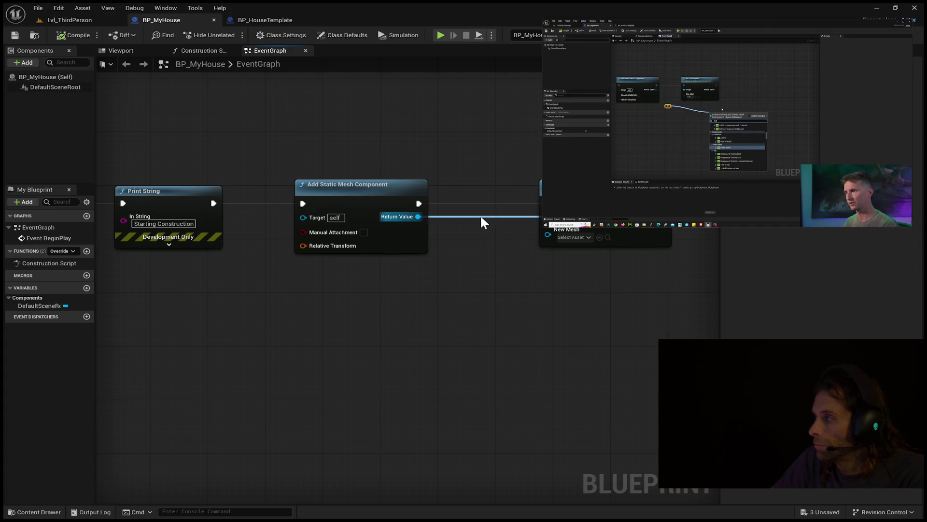
pyautogui.doubleClick(474, 213)
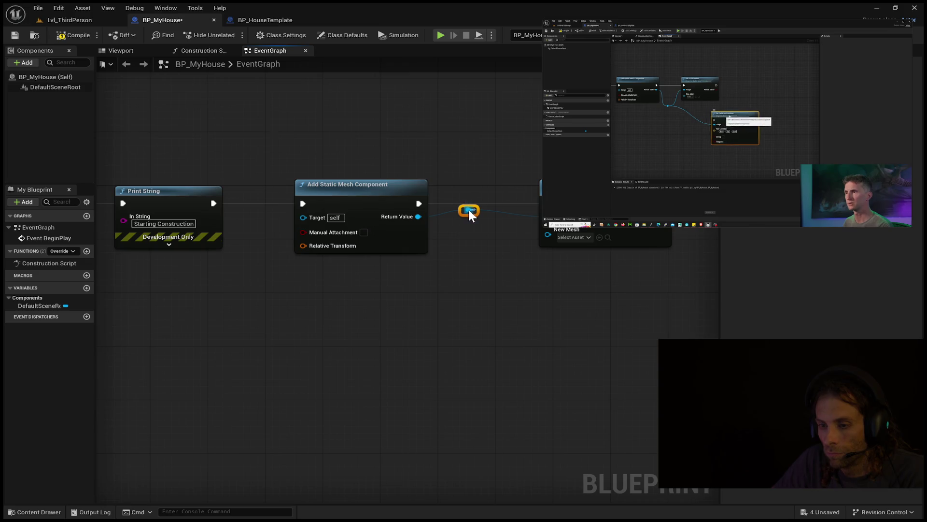
pyautogui.moveTo(462, 211)
pyautogui.mouseDown()
pyautogui.moveTo(484, 243)
pyautogui.moveTo(474, 245)
pyautogui.mouseUp()
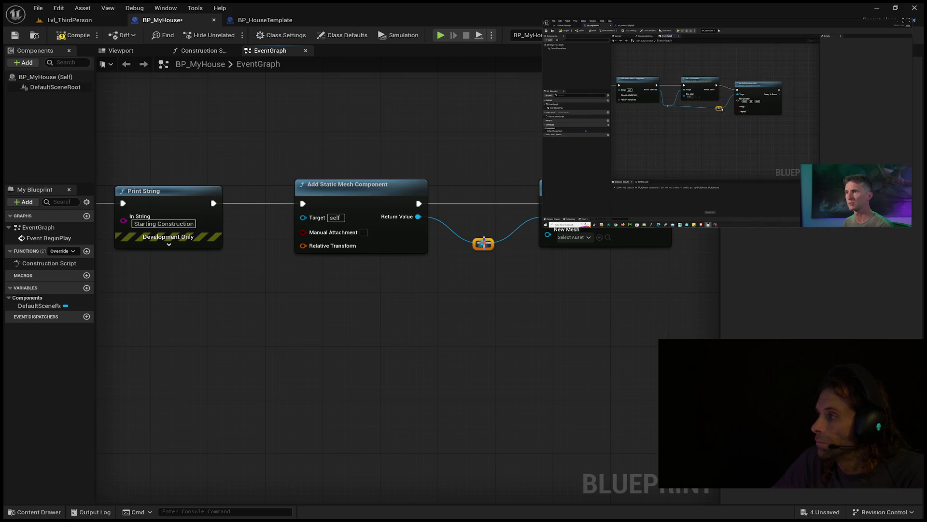
# Drag a wire from the reroute point, lower it beneath both nodes, and create Set Relative Location
pyautogui.moveTo(488, 243)
pyautogui.mouseDown()
pyautogui.moveTo(500, 300)
pyautogui.moveTo(610, 354)
pyautogui.moveTo(646, 346)
pyautogui.mouseUp()
pyautogui.click(726, 126)
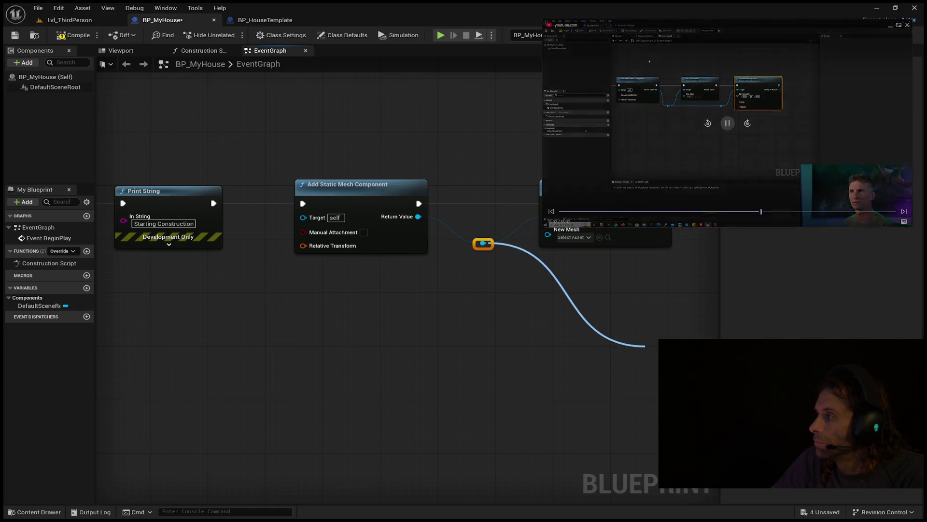
pyautogui.click(727, 127)
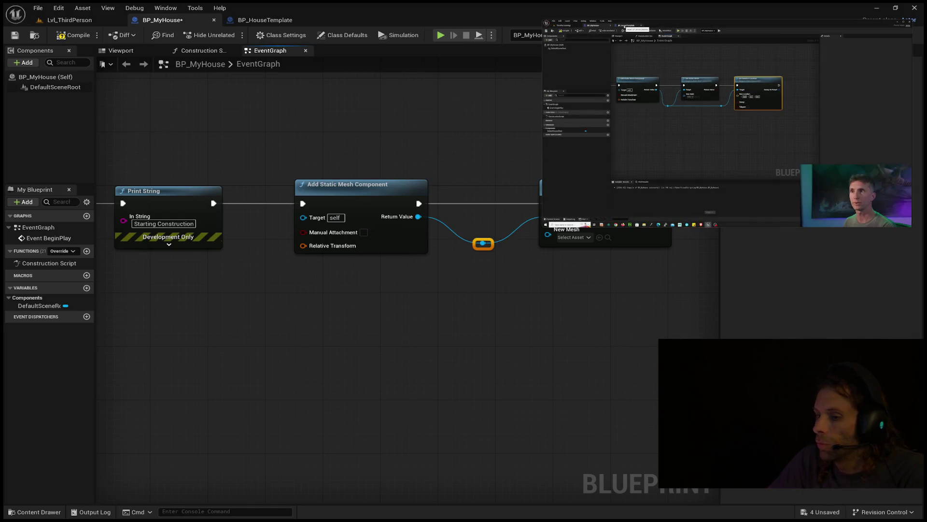
pyautogui.moveTo(672, 279)
pyautogui.mouseDown()
pyautogui.moveTo(600, 306)
pyautogui.moveTo(474, 296)
pyautogui.mouseUp()
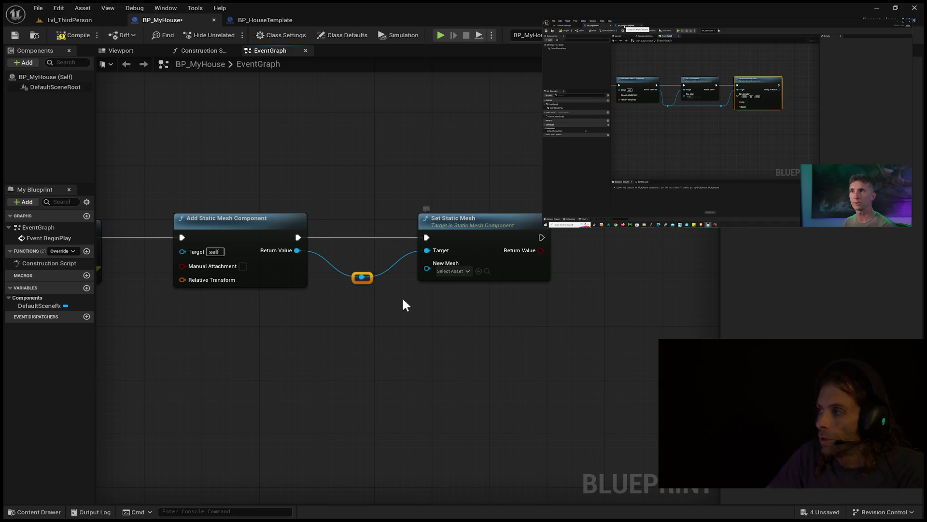
pyautogui.moveTo(371, 275)
pyautogui.mouseDown()
pyautogui.moveTo(369, 301)
pyautogui.moveTo(663, 303)
pyautogui.mouseUp()
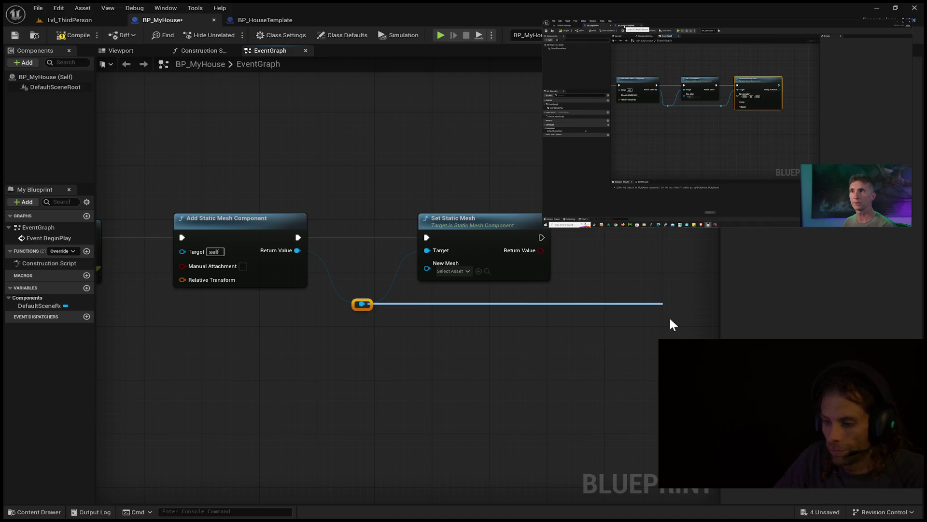
pyautogui.press('Return')
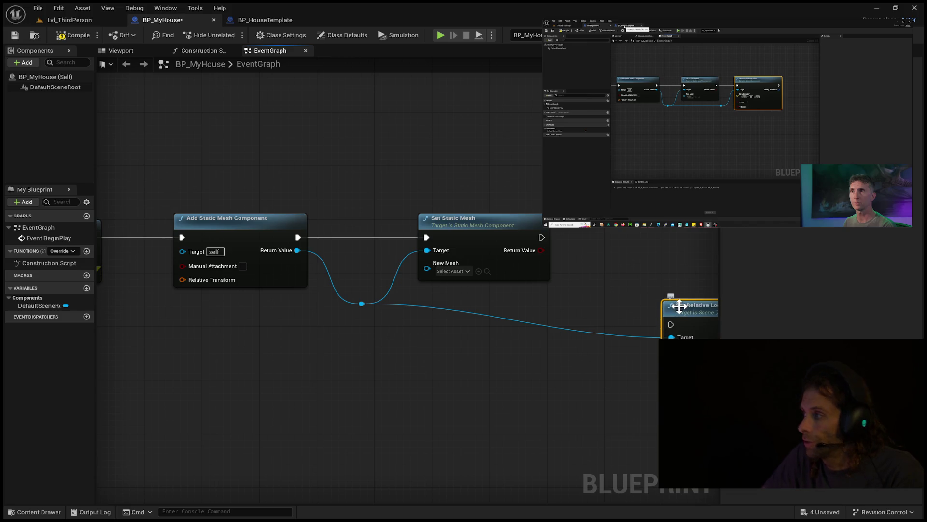
# Connect Set Static Mesh's execution output to Set Relative Location so it runs afterward
pyautogui.moveTo(556, 251)
pyautogui.mouseDown()
pyautogui.moveTo(672, 314)
pyautogui.moveTo(671, 324)
pyautogui.moveTo(611, 227)
pyautogui.moveTo(618, 241)
pyautogui.mouseUp()
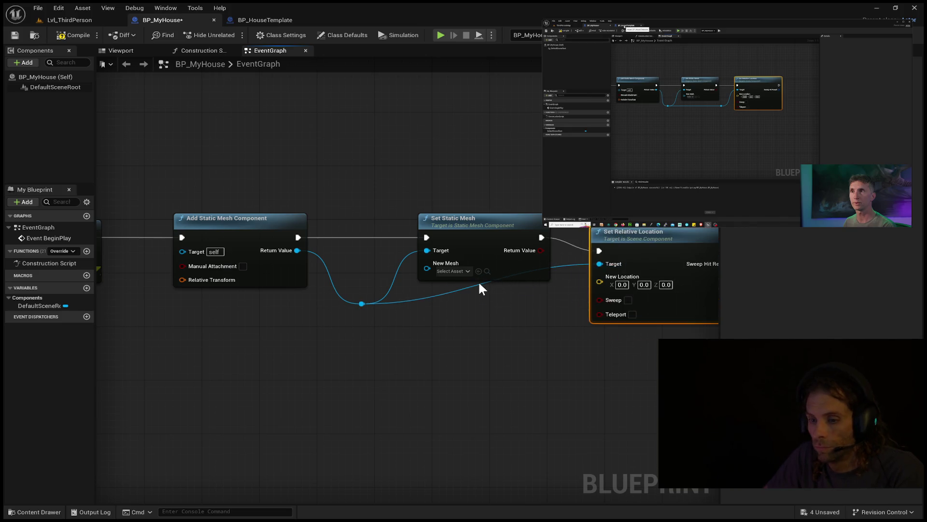
pyautogui.click(488, 306)
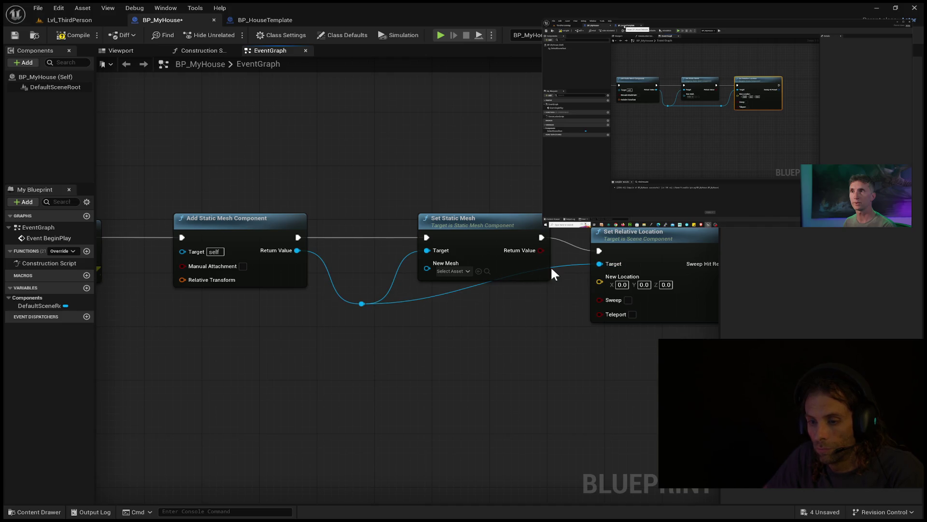
pyautogui.moveTo(615, 284); pyautogui.dragTo(663, 312)
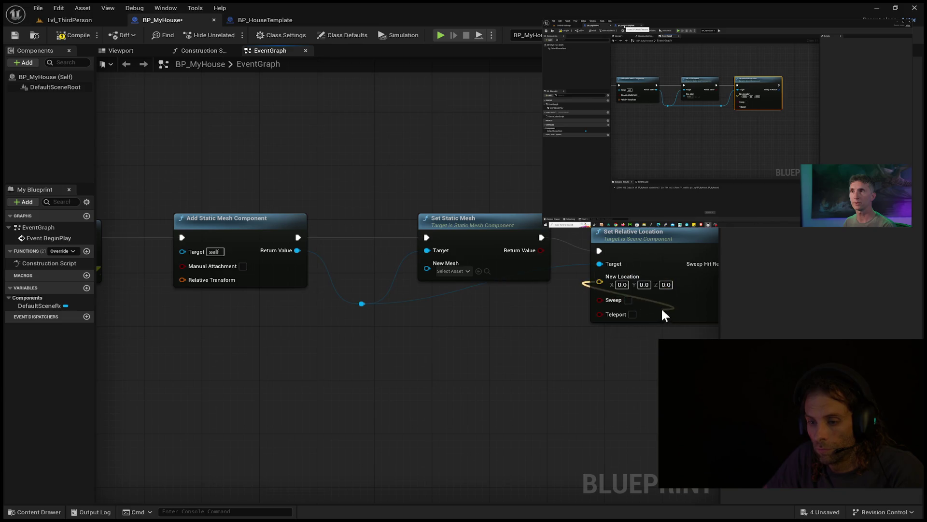
pyautogui.moveTo(585, 272); pyautogui.dragTo(600, 281)
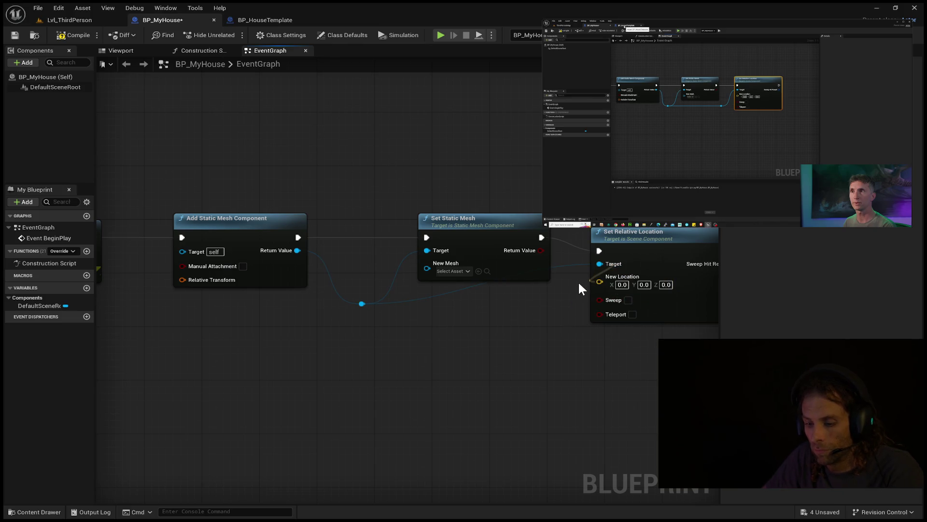
# Add a second reroute point on the target wire and reposition Set Relative Location to tidy wiring
pyautogui.doubleClick(456, 287)
pyautogui.moveTo(459, 285)
pyautogui.mouseDown()
pyautogui.moveTo(514, 291)
pyautogui.moveTo(586, 333)
pyautogui.moveTo(600, 313)
pyautogui.moveTo(597, 277)
pyautogui.moveTo(562, 374)
pyautogui.mouseUp()
pyautogui.moveTo(500, 330)
pyautogui.mouseDown()
pyautogui.moveTo(456, 292)
pyautogui.moveTo(539, 305)
pyautogui.mouseUp()
pyautogui.moveTo(625, 242); pyautogui.dragTo(645, 229)
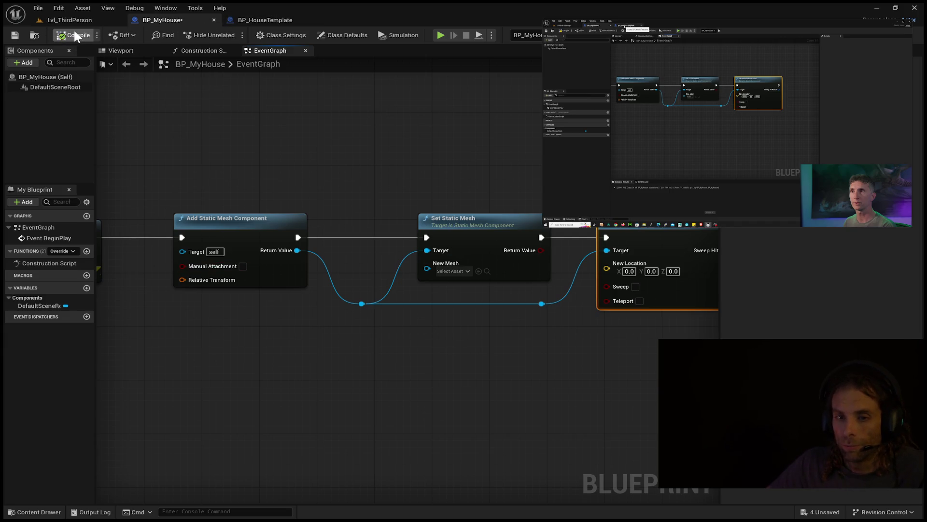
# Pause the reference video and rewind it to replay the Set Relative Location section
pyautogui.press('XF86AudioPlay')
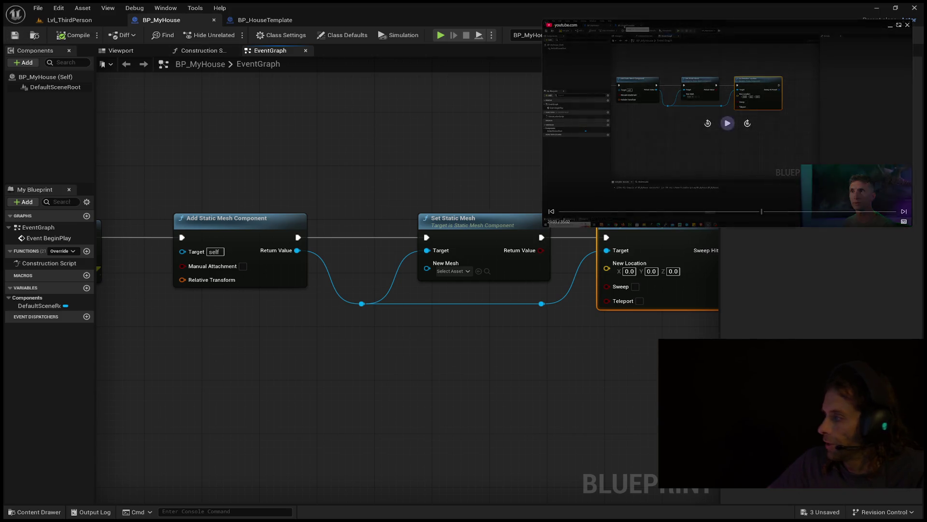
pyautogui.click(708, 123)
pyautogui.click(707, 124)
pyautogui.click(728, 123)
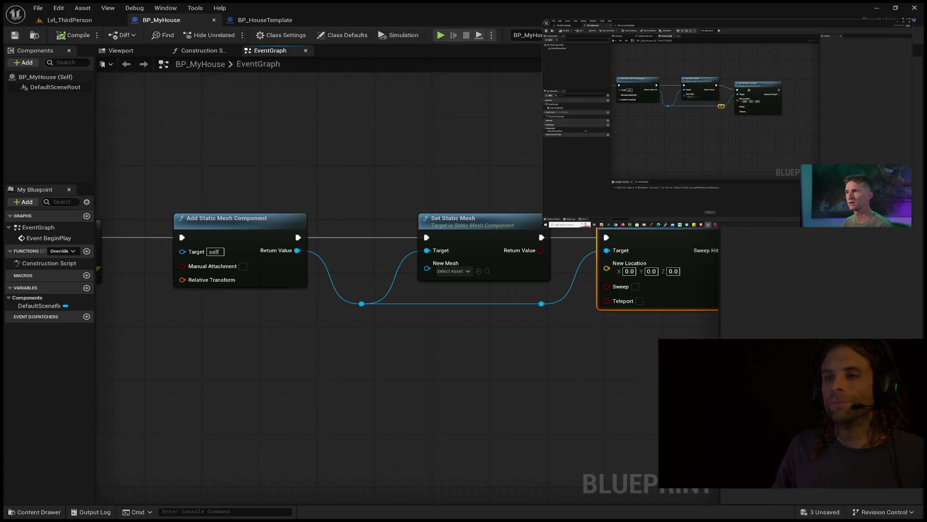
pyautogui.click(728, 124)
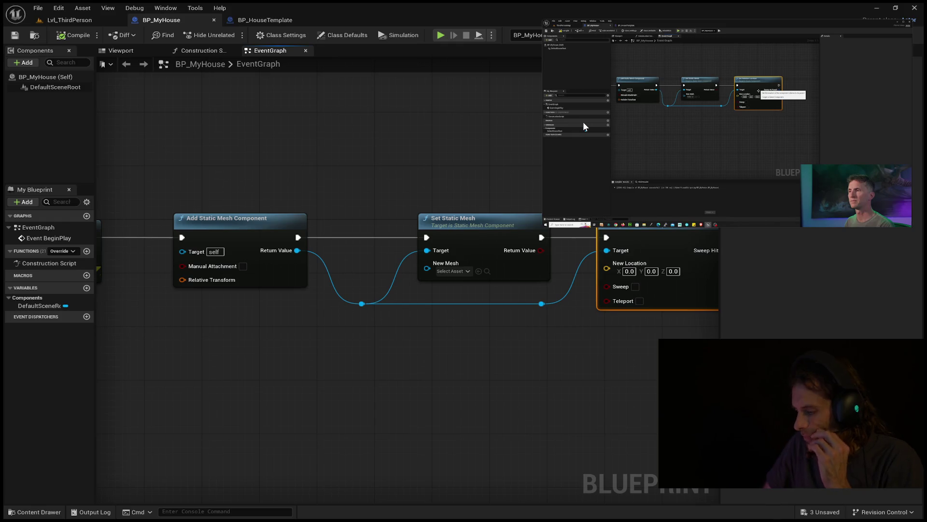
pyautogui.click(579, 126)
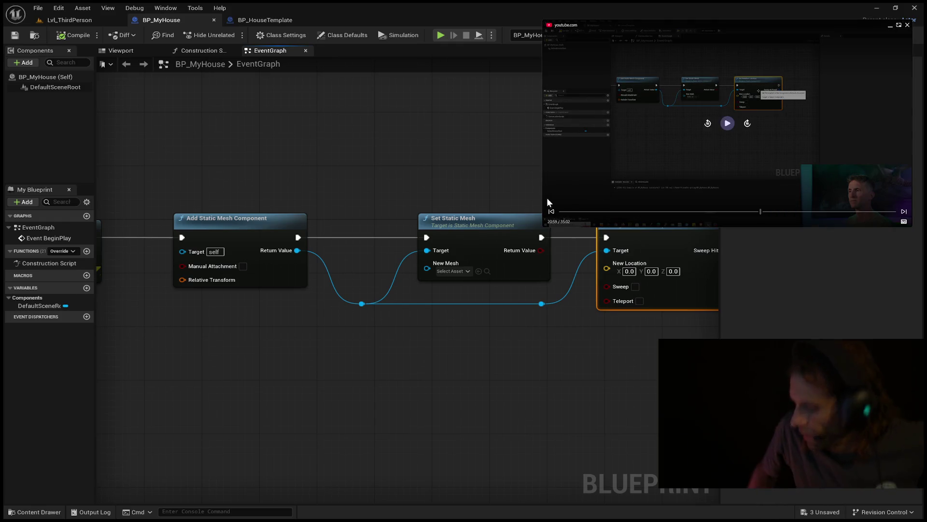
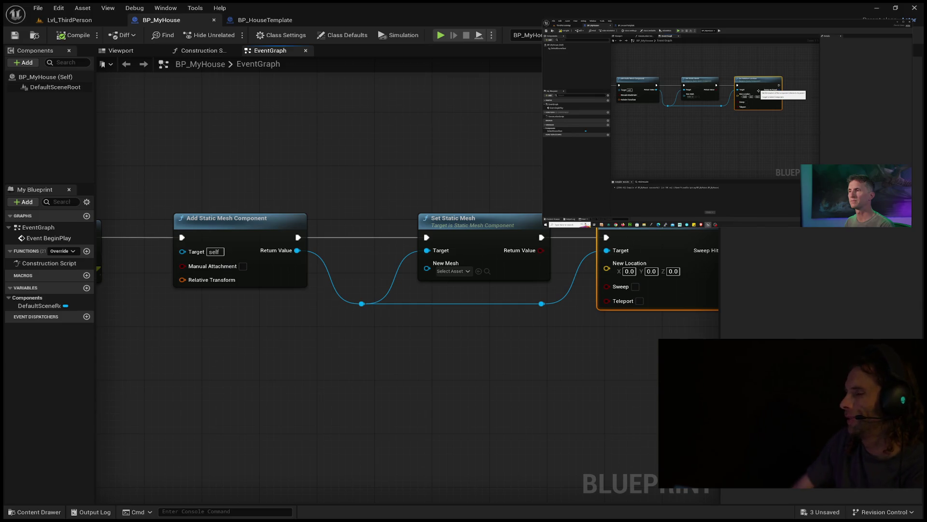
pyautogui.moveTo(675, 148)
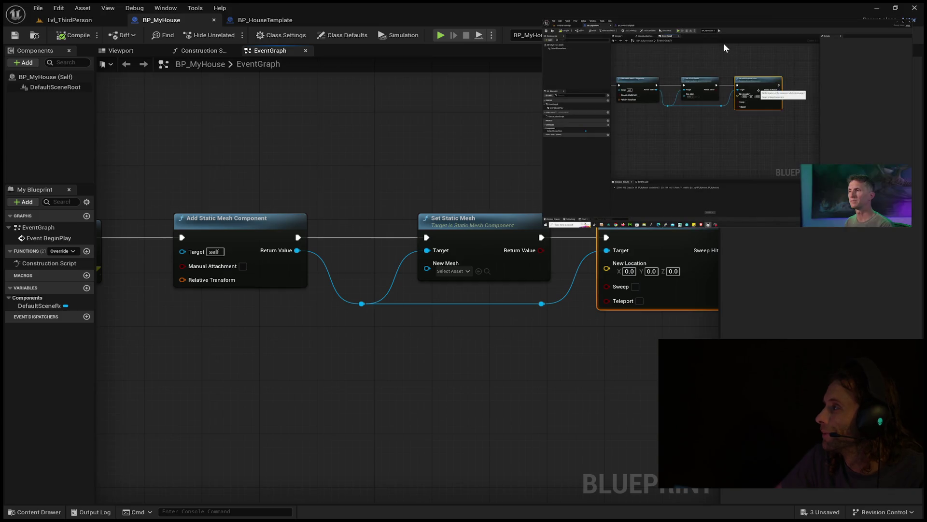